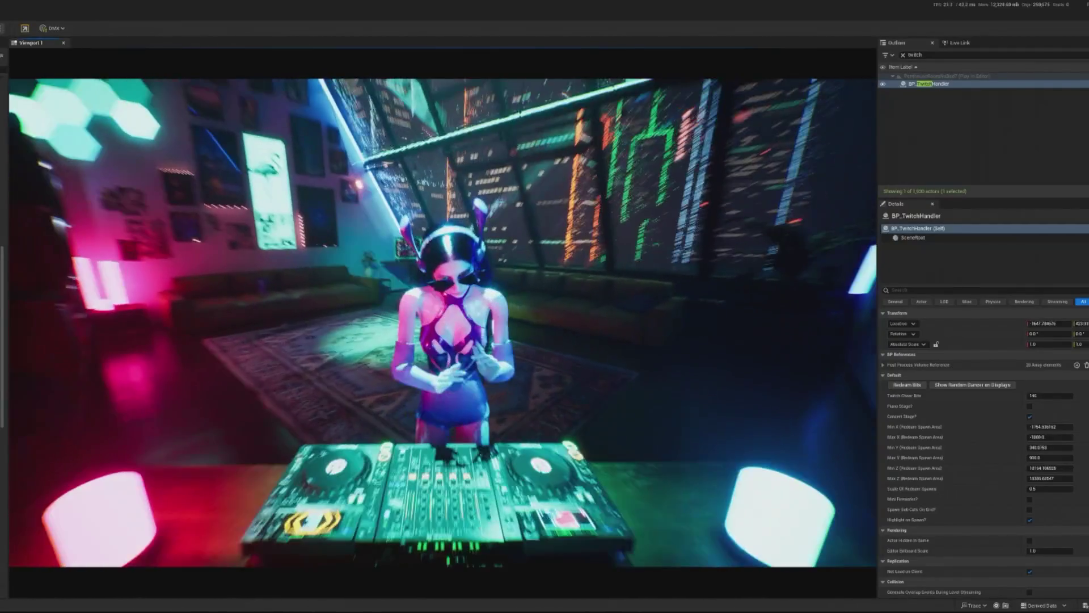
Step: Stop play, check the FOV camera shake's oscillation defaults (frequency 80.0), and return to the level
key(Escape)
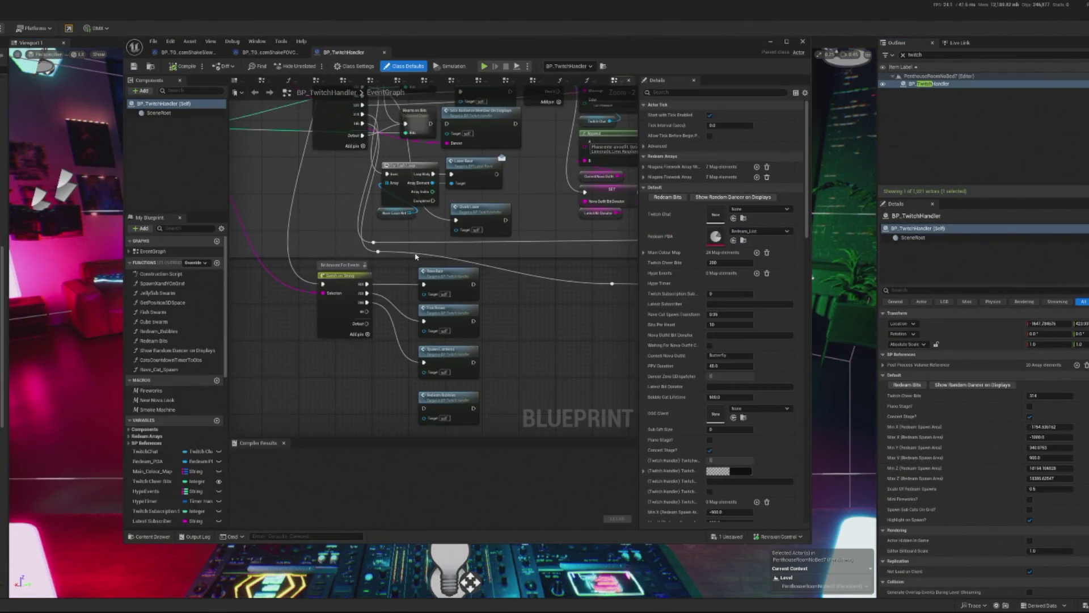
click(265, 52)
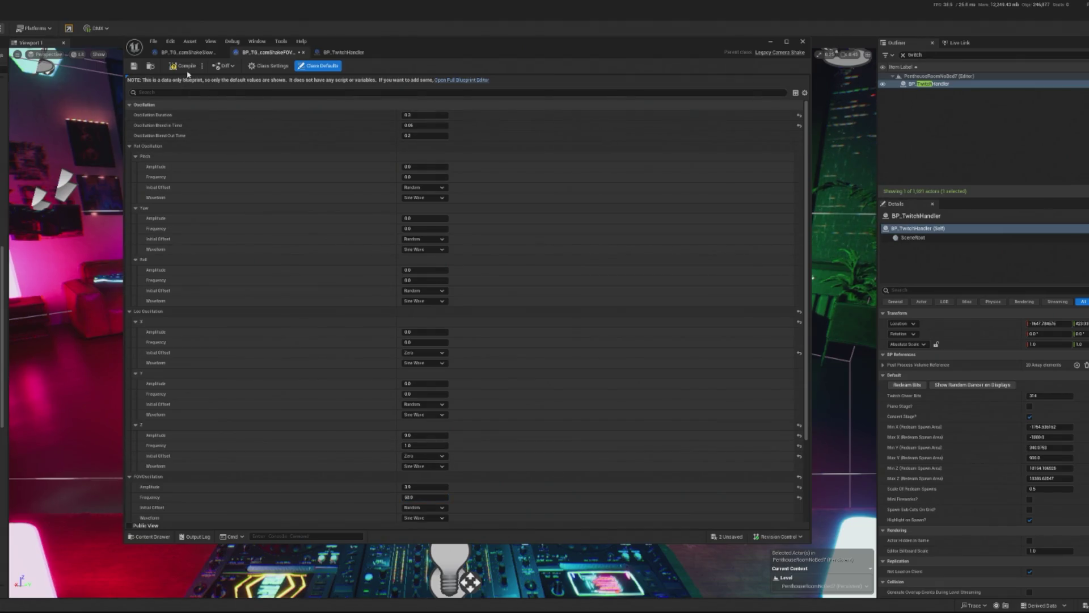
click(777, 43)
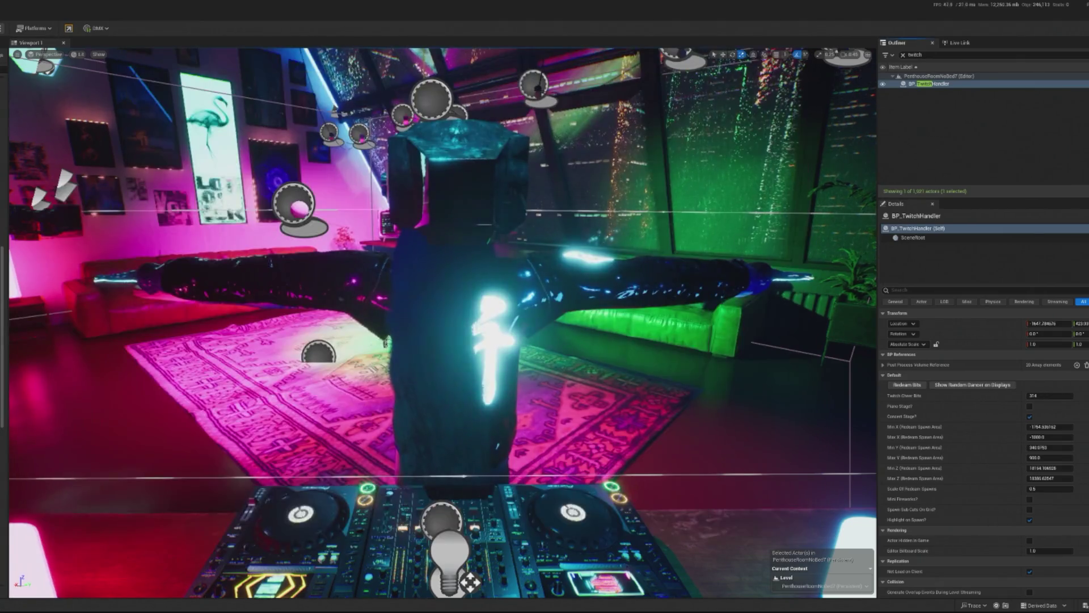
Step: Start play in editor and set BP_TwitchHandler's Twitch Cheer Bits to 145
key(alt+p)
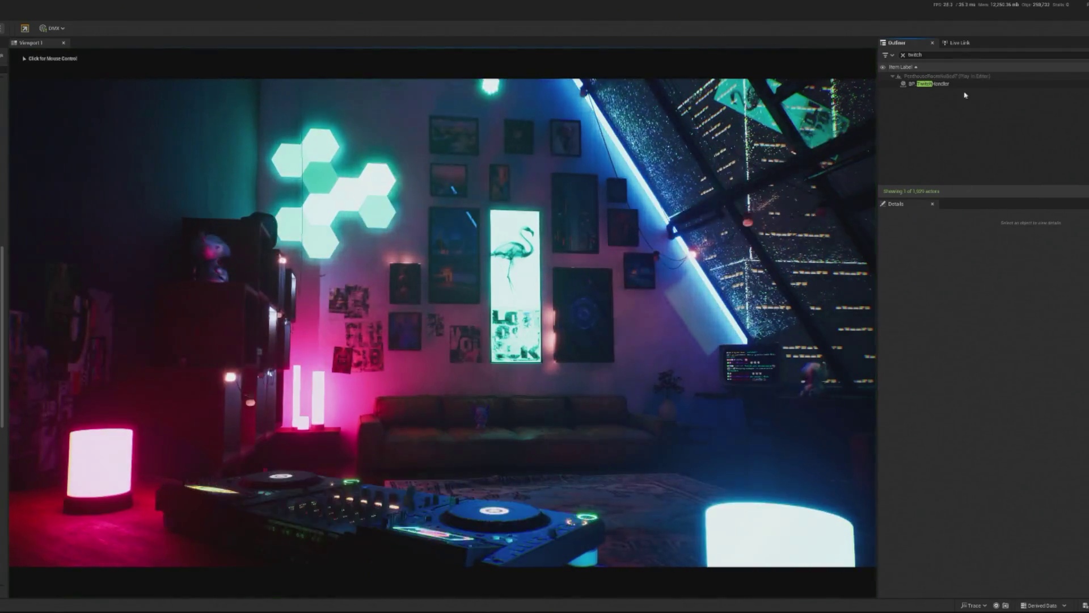
click(949, 84)
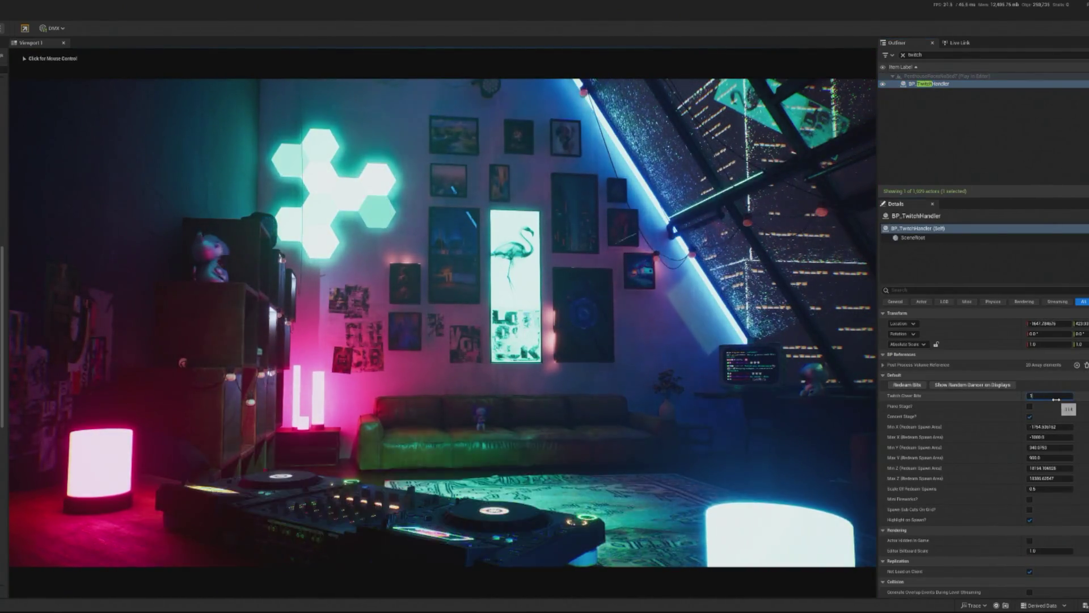
text(45)
click(590, 282)
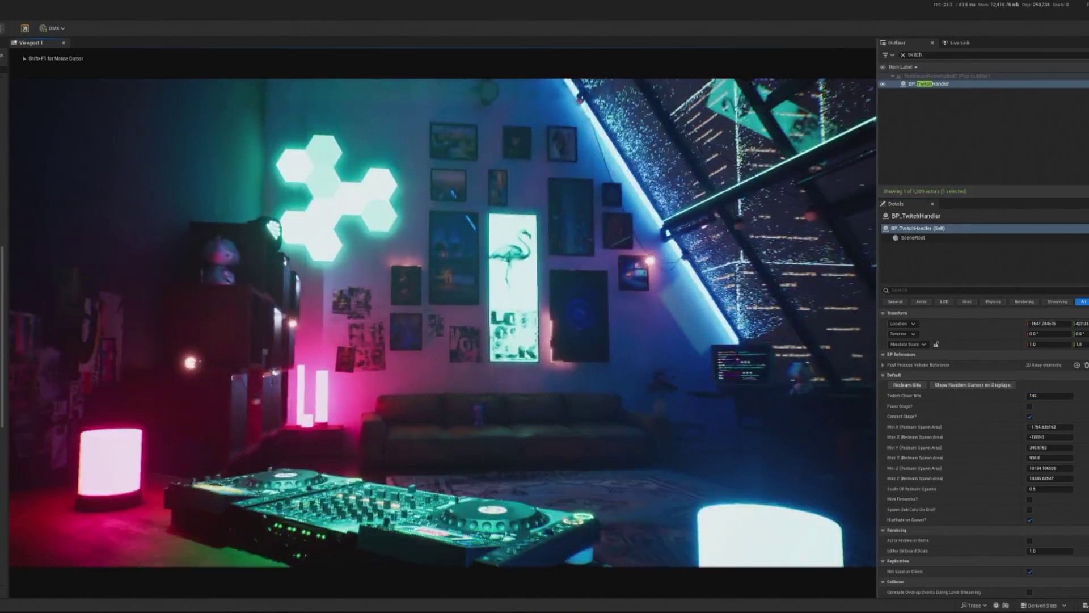
Step: Toggle mouse control between the game view and the editor with Shift+F1 while the camera moves
key(shift+F1)
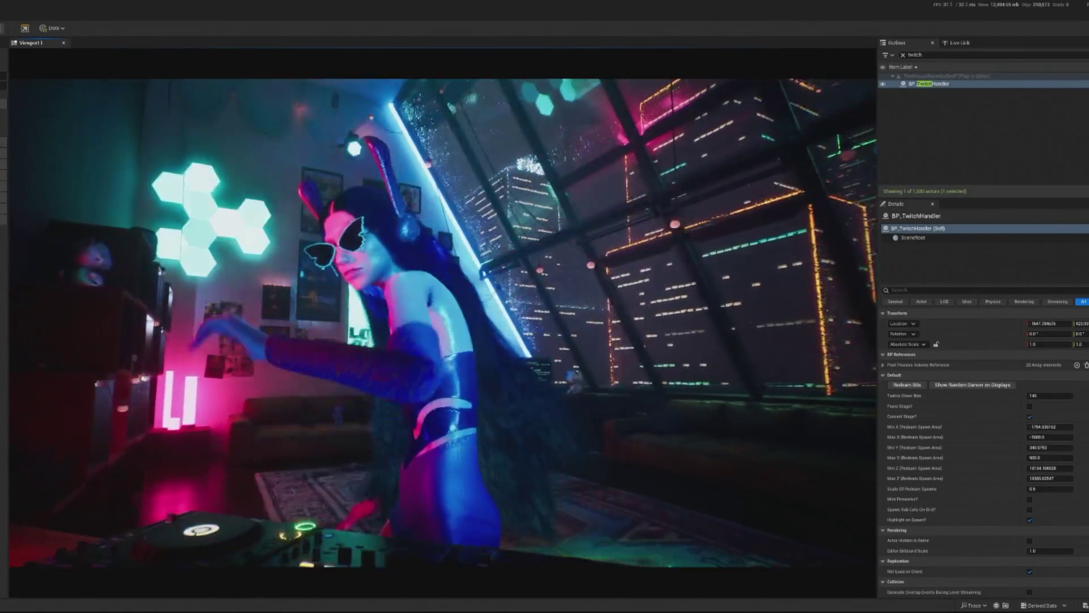
key(shift+F1)
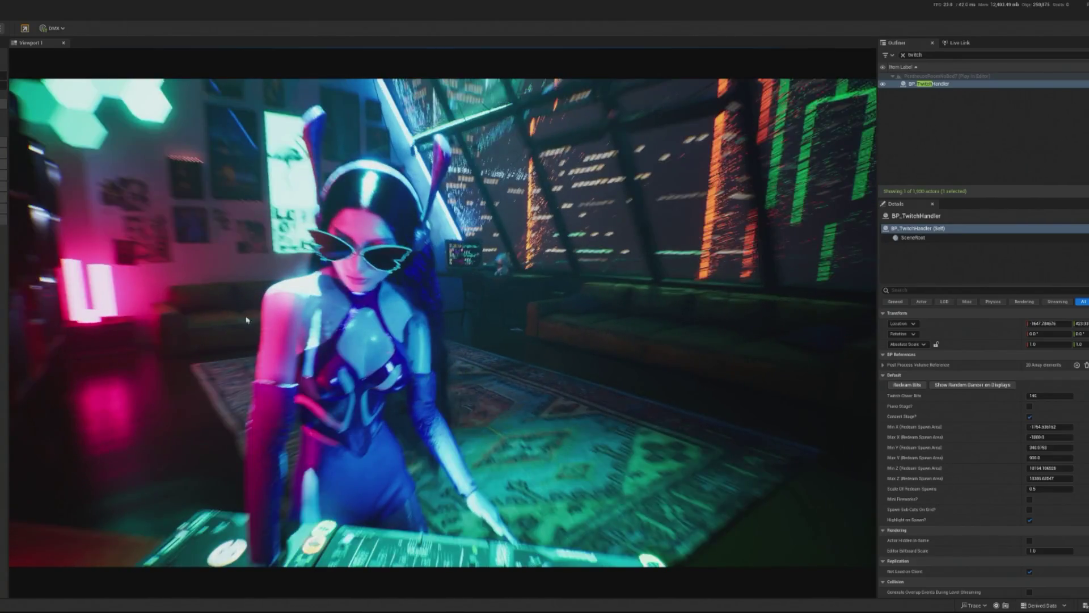
click(247, 320)
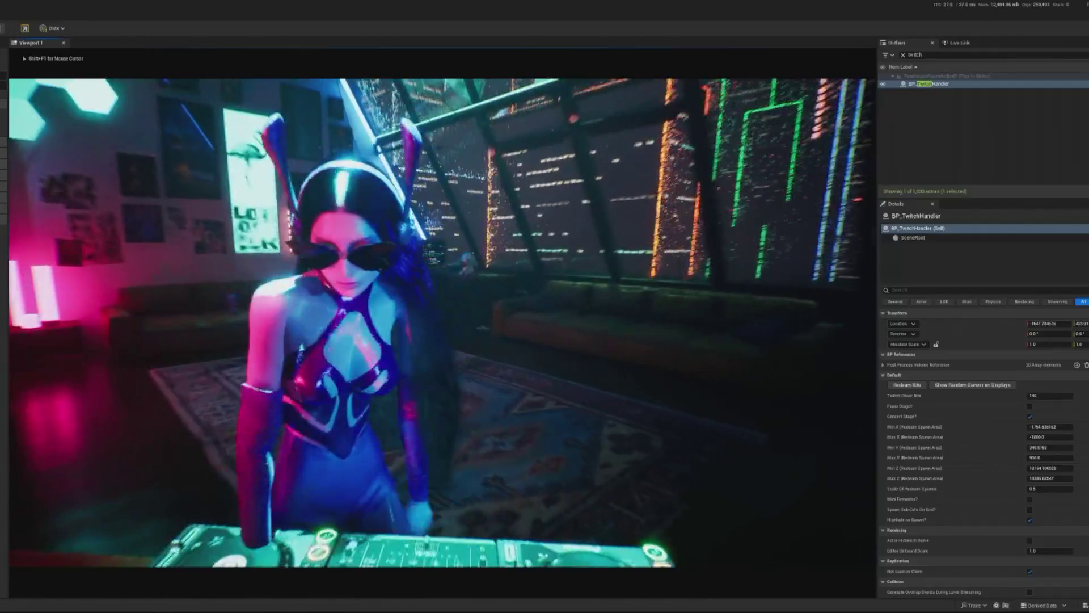
key(shift+F1)
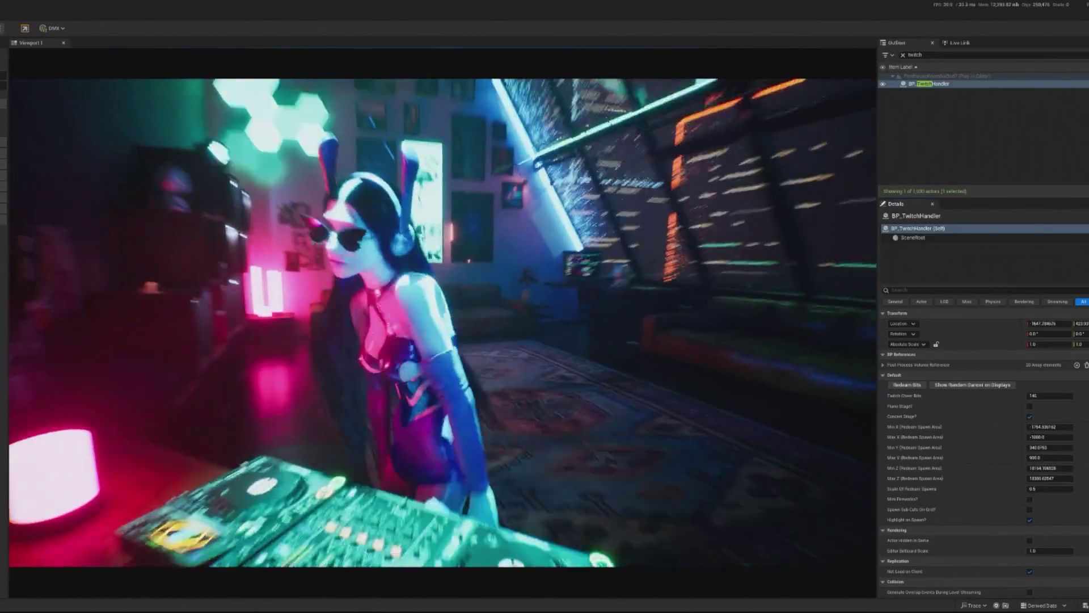
Step: End the play session after watching the crazy camera run
key(Escape)
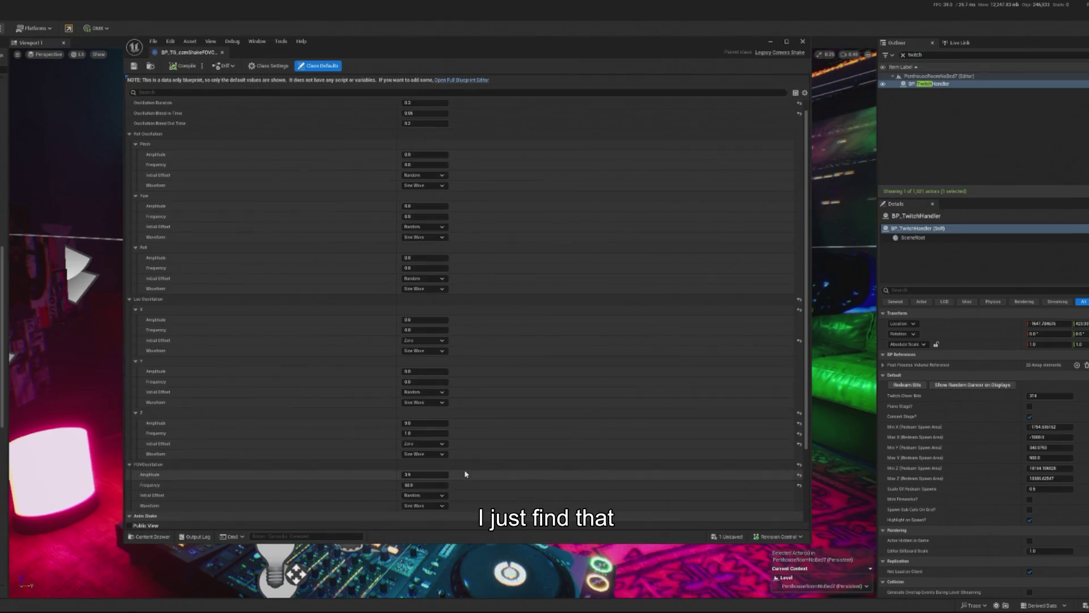
Step: Set FOVOscillation Initial Offset to Zero, compile and save the shake, then replay the level
scroll(465, 474, down, 2)
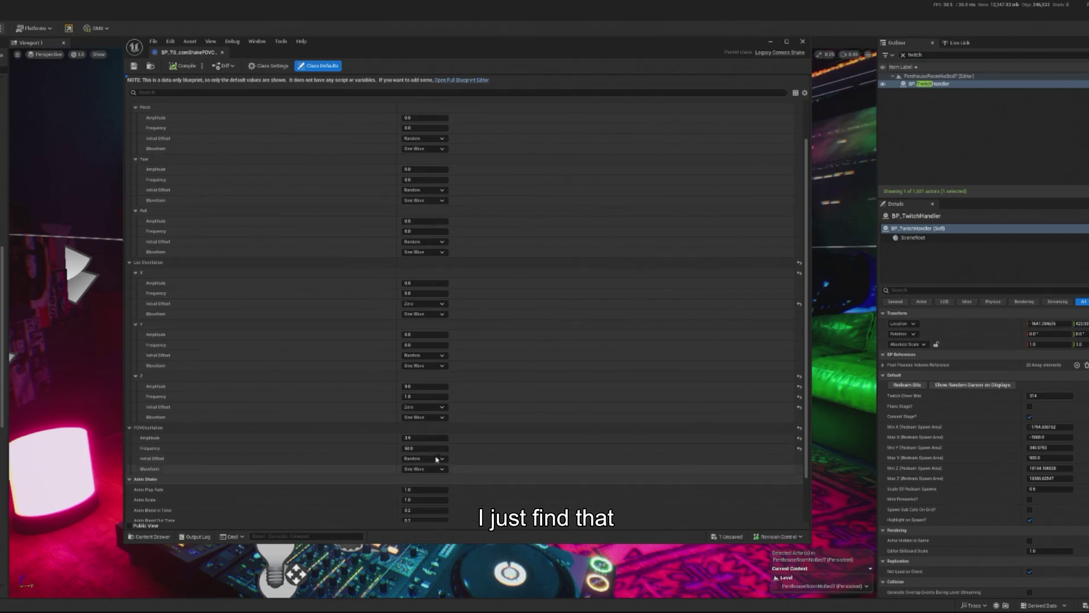
click(423, 458)
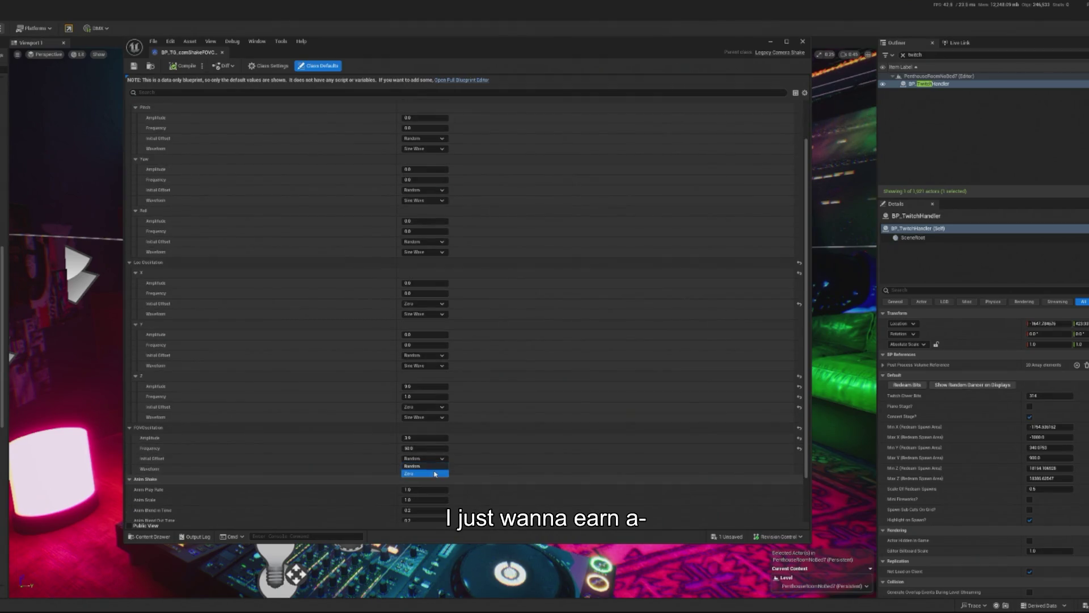
click(187, 67)
click(134, 66)
click(802, 41)
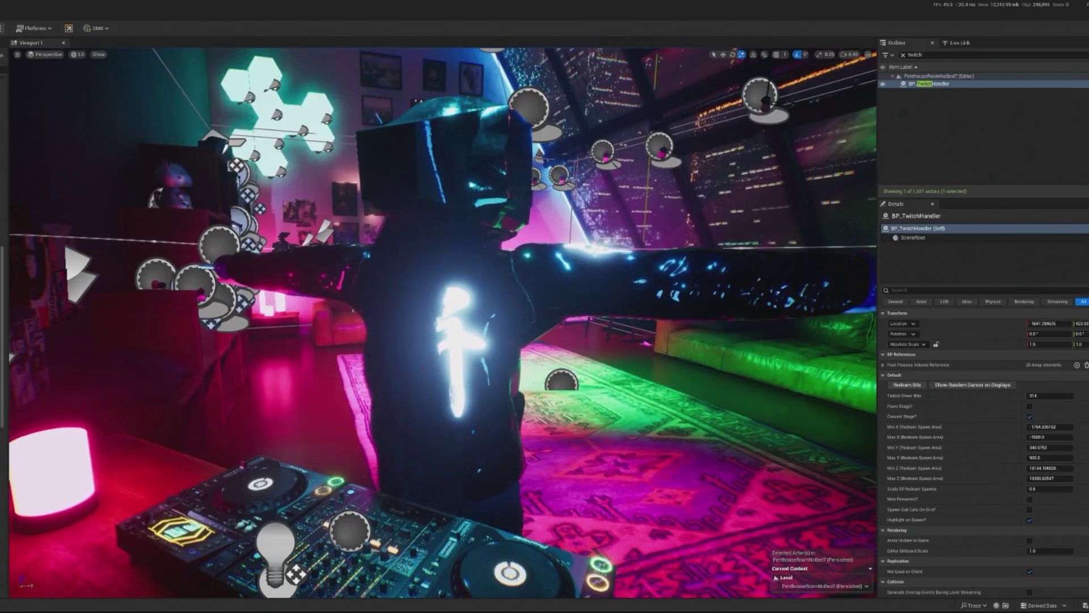
key(alt+p)
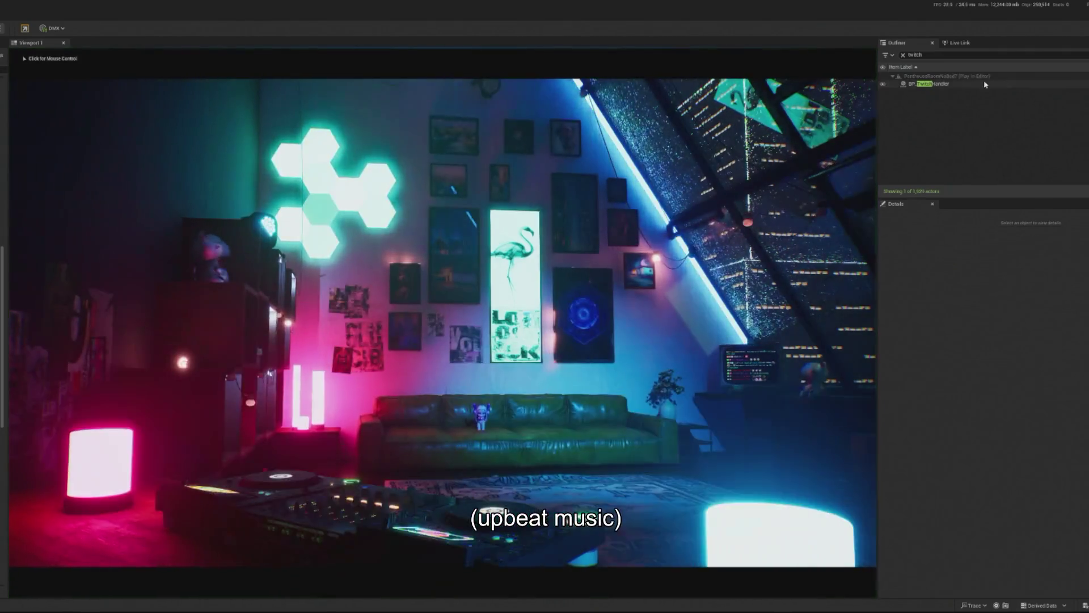
Step: Change BP_TwitchHandler's Twitch Cheer Bits to 146 and click Redeem Bits
click(960, 85)
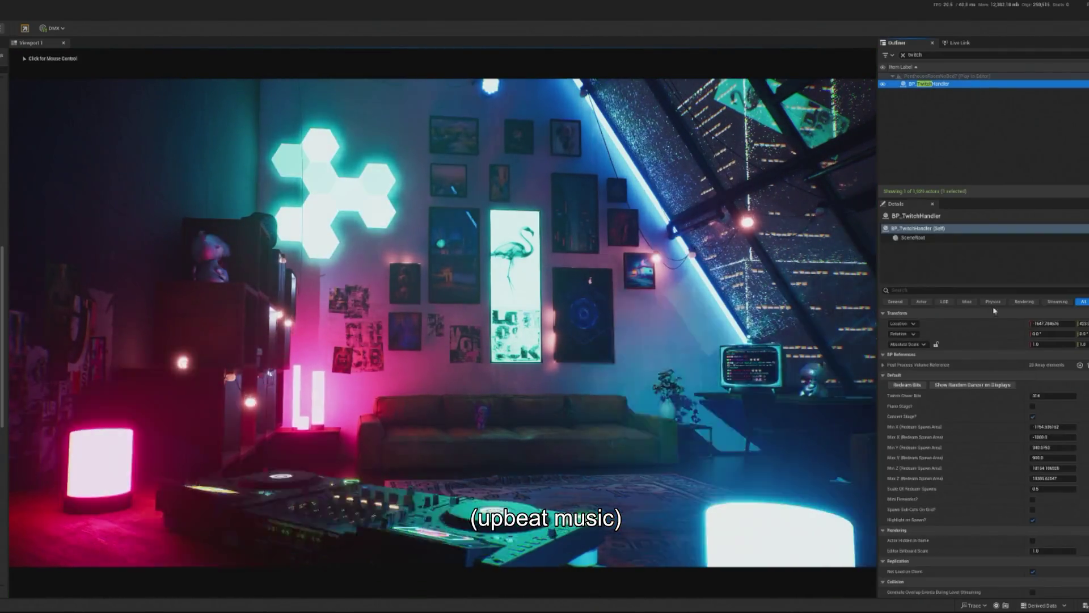
click(1049, 396)
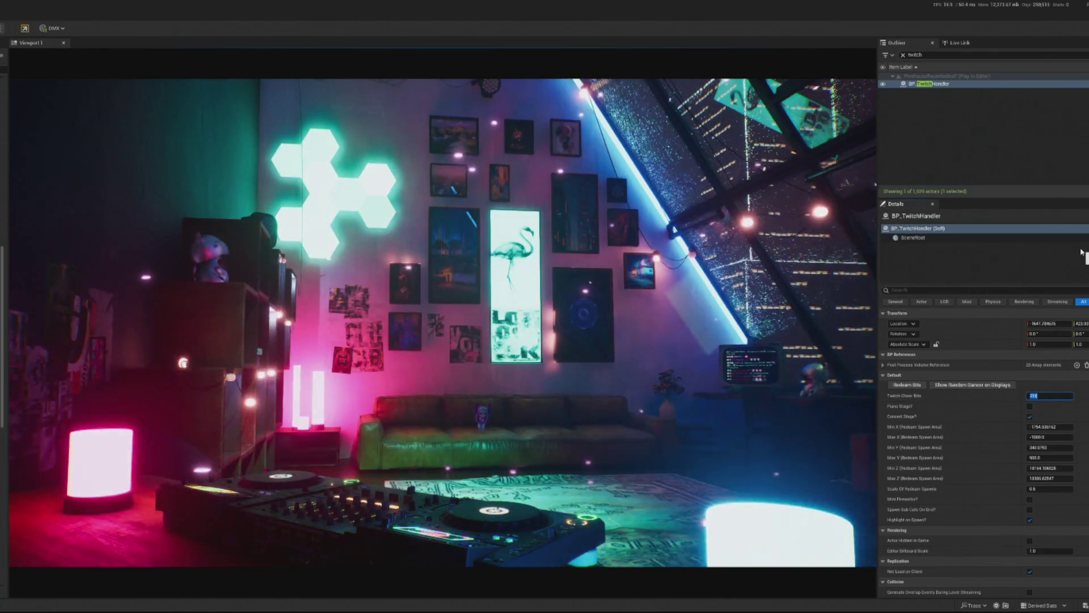
text(16)
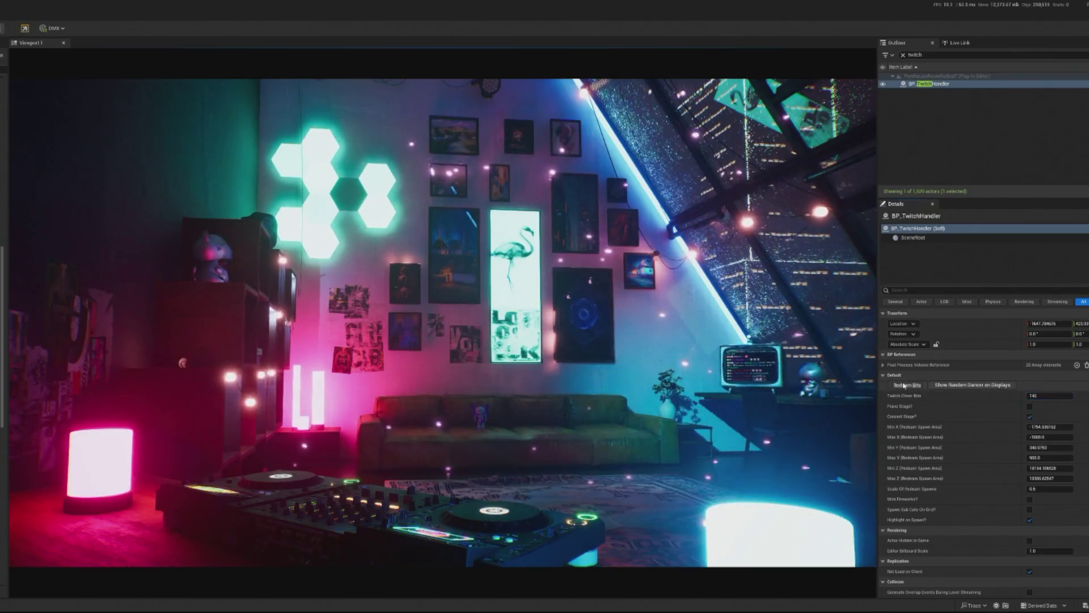
click(887, 385)
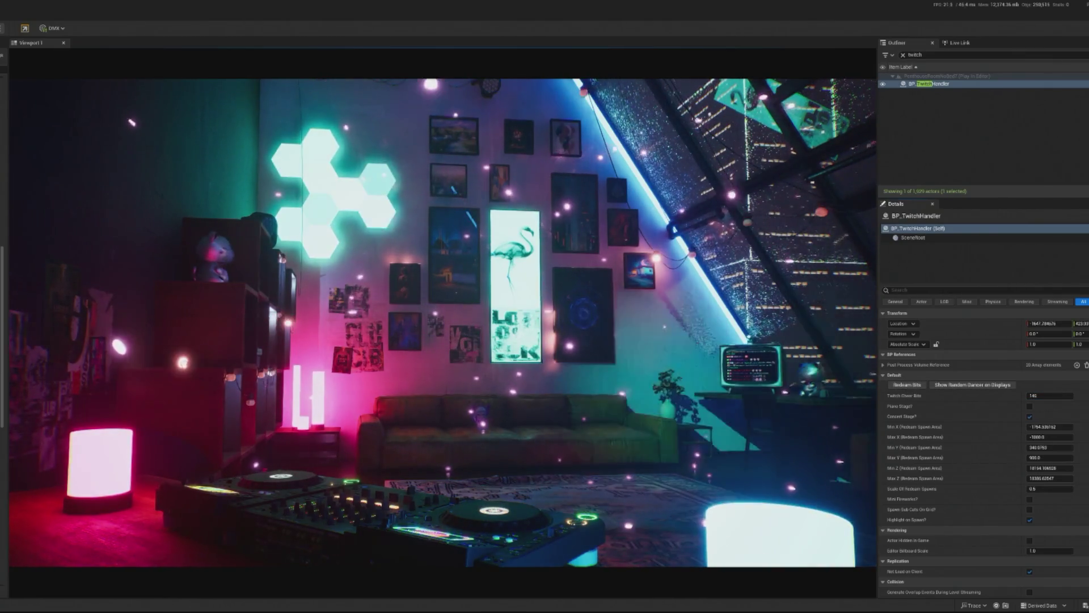
Step: Toggle mouse control between the game view and the editor with Shift+F1
click(7, 217)
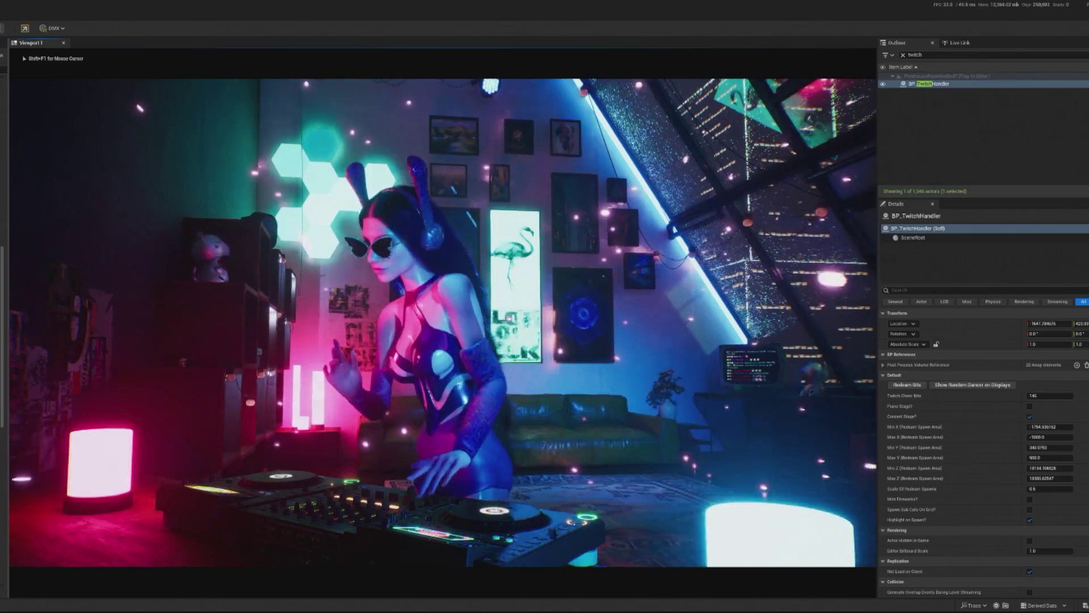
key(shift+F1)
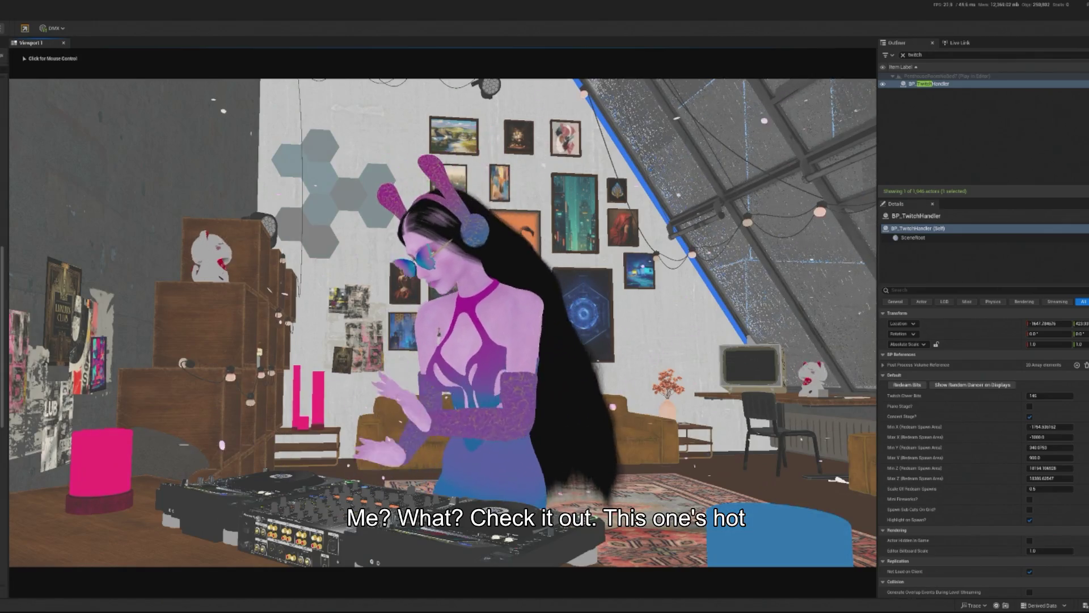
click(322, 214)
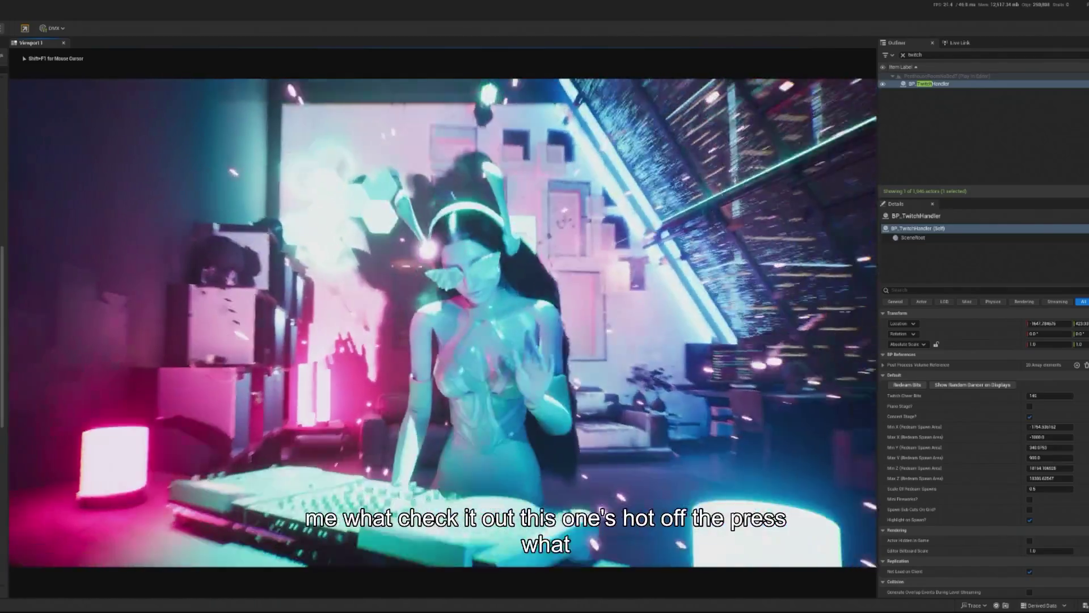
key(shift+F1)
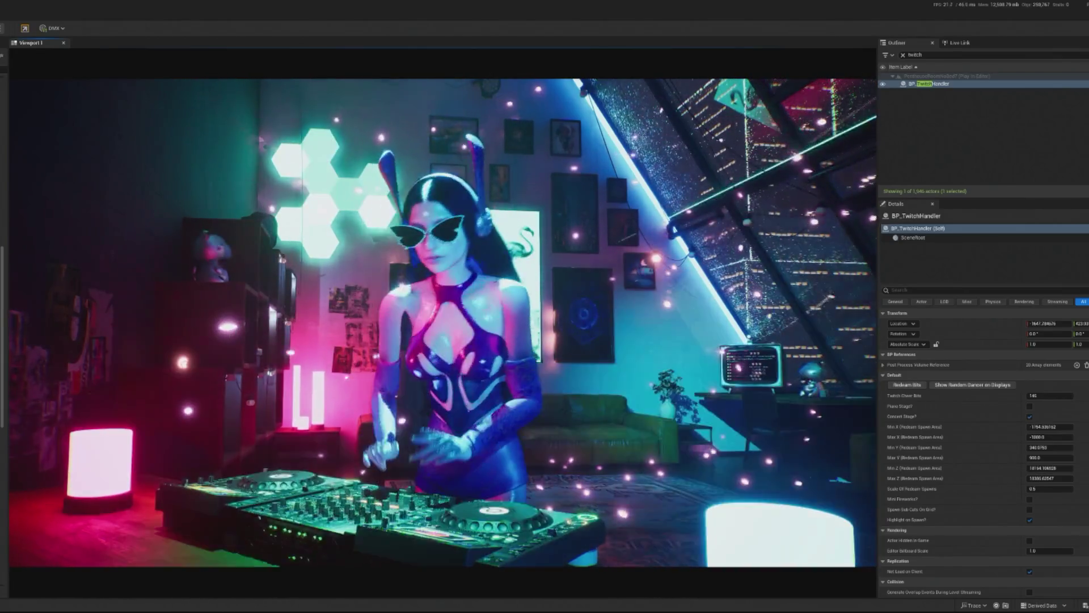
Step: Stop the play session after the crazy camera plays over the dancing scene
key(Escape)
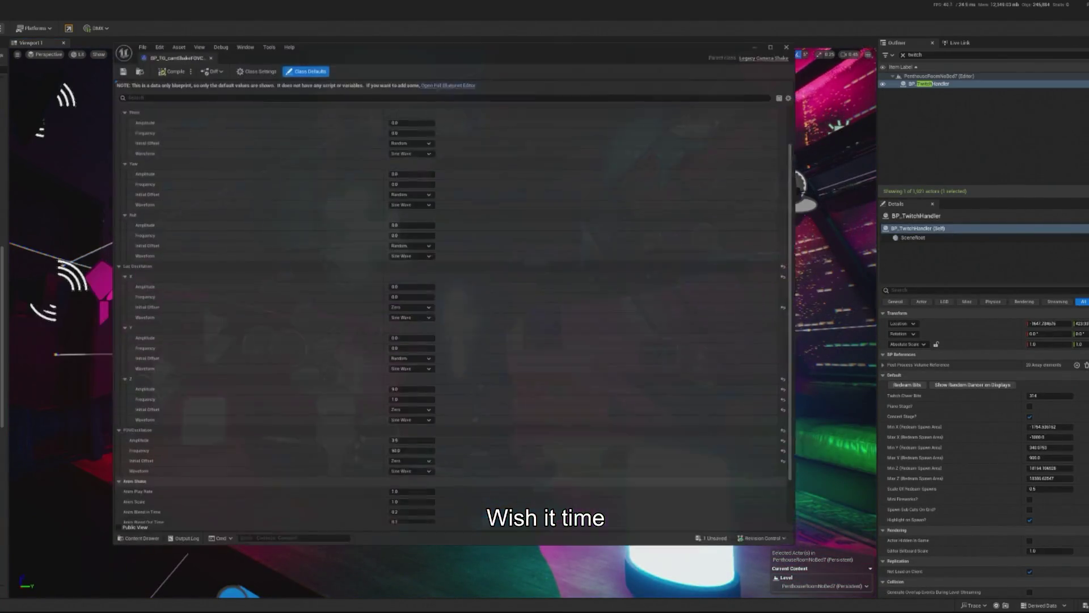
Step: Enter 1.5 as the FOV oscillation amplitude, compile the shake, close it, and replay the level
scroll(444, 471, down, 2)
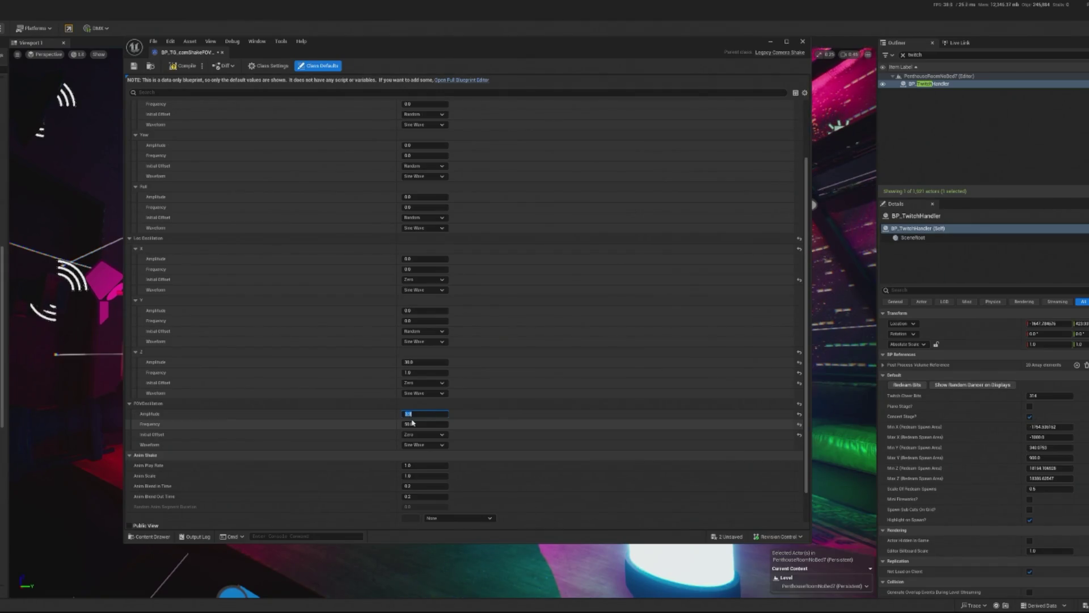
text(1.5)
click(188, 66)
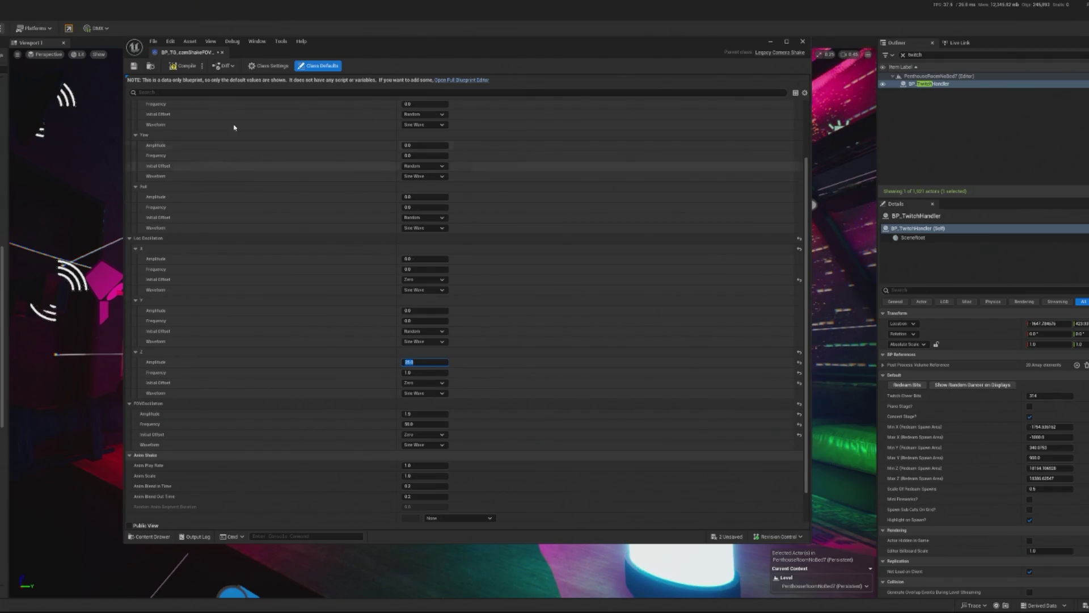
click(802, 42)
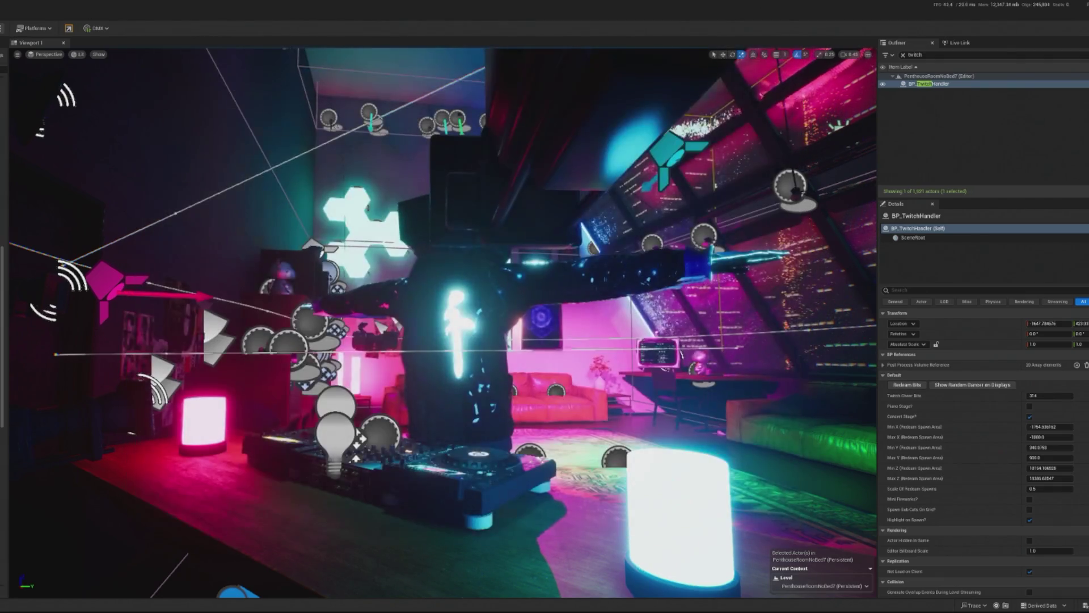
key(alt+p)
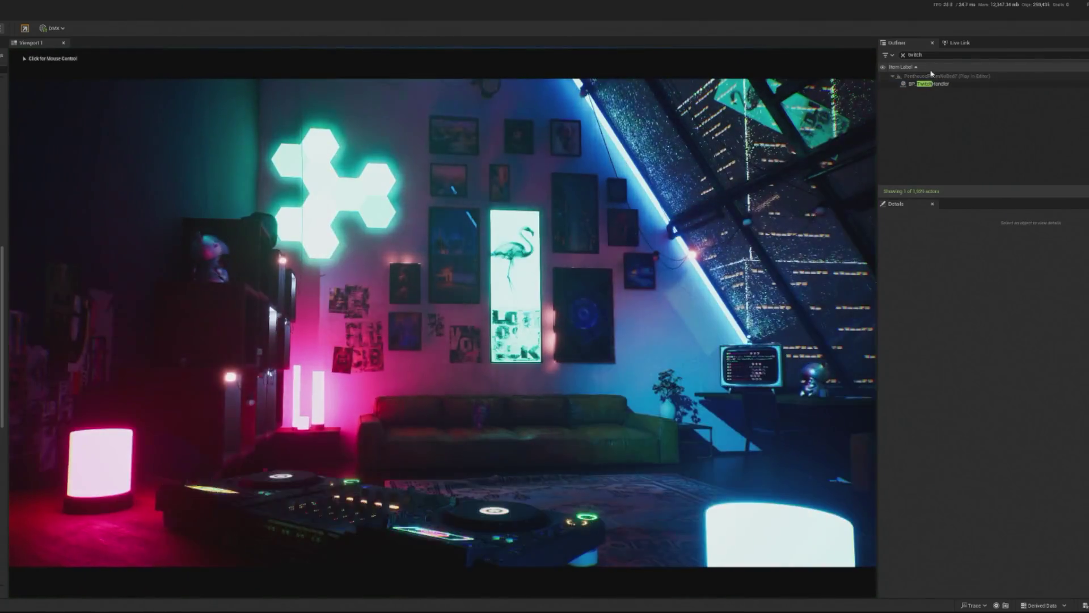
Step: Select BP_TwitchHandler and enter 146 in Twitch Cheer Bits to retrigger the crazy camera
click(930, 84)
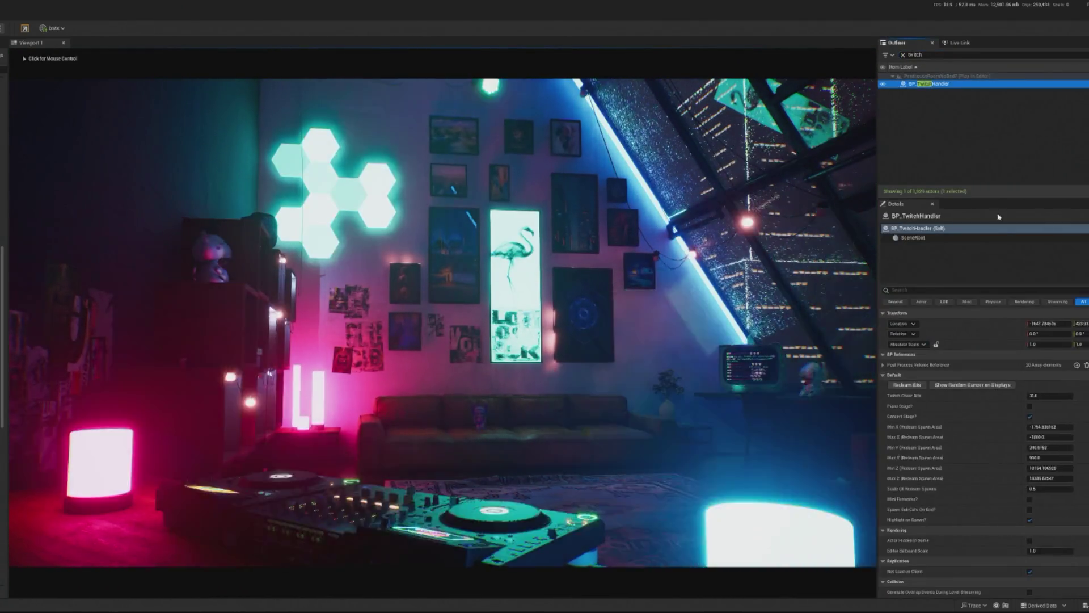
click(1044, 397)
text(1)
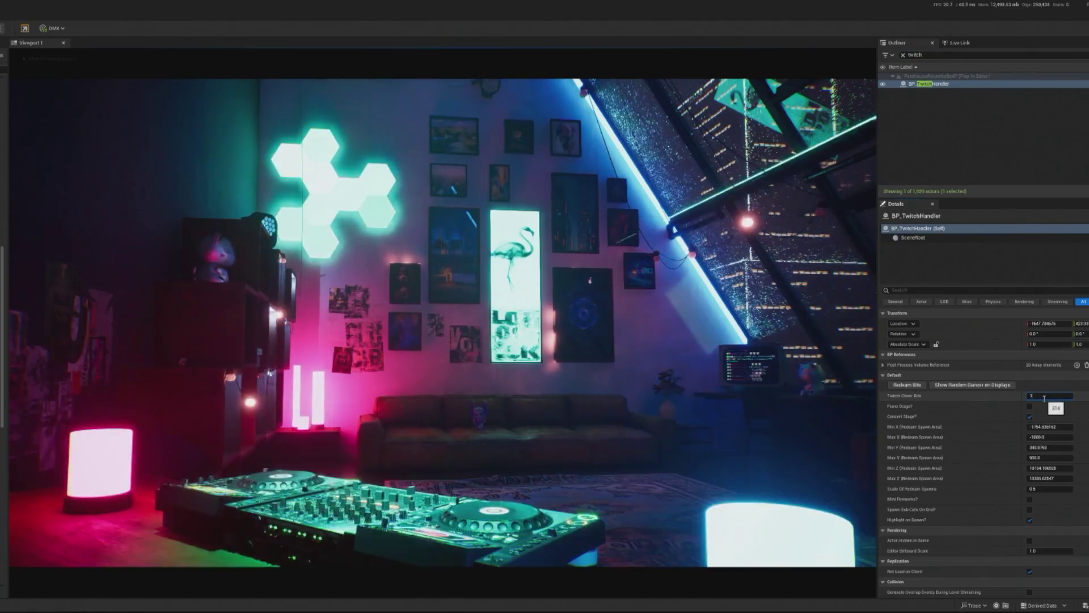
text(46)
key(Return)
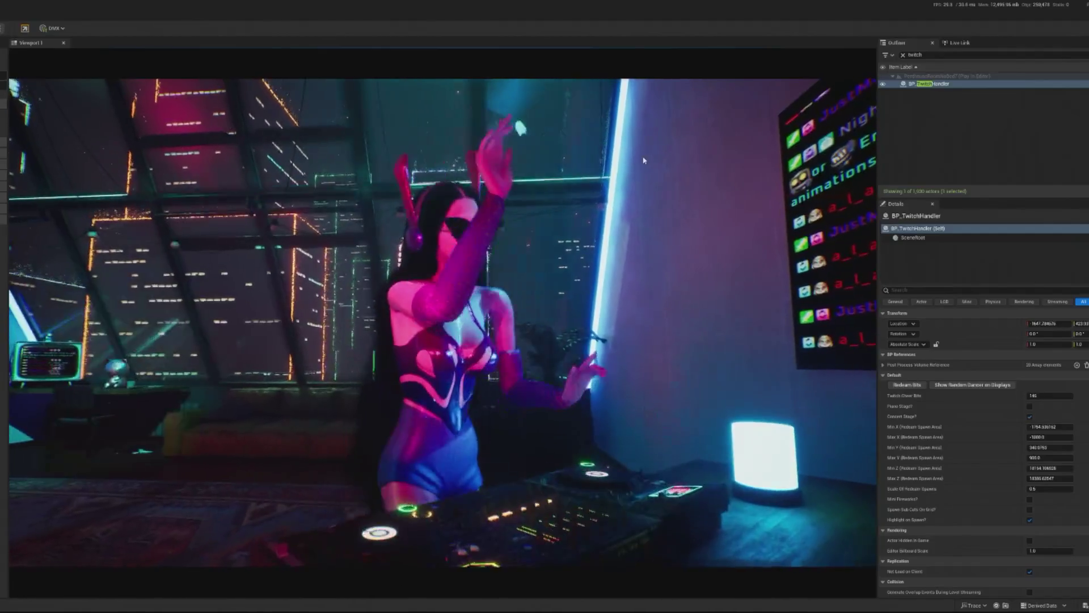
Step: Stop play, set Z frequency 1.5 and FOV oscillation frequency 70, then start a new play test
key(Escape)
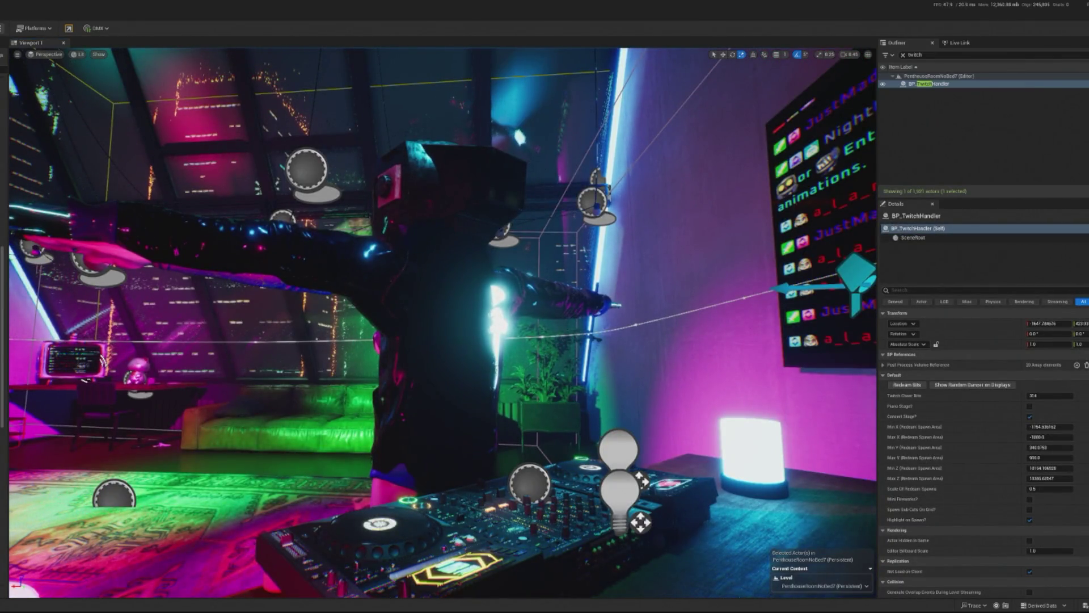
scroll(441, 498, down, 1)
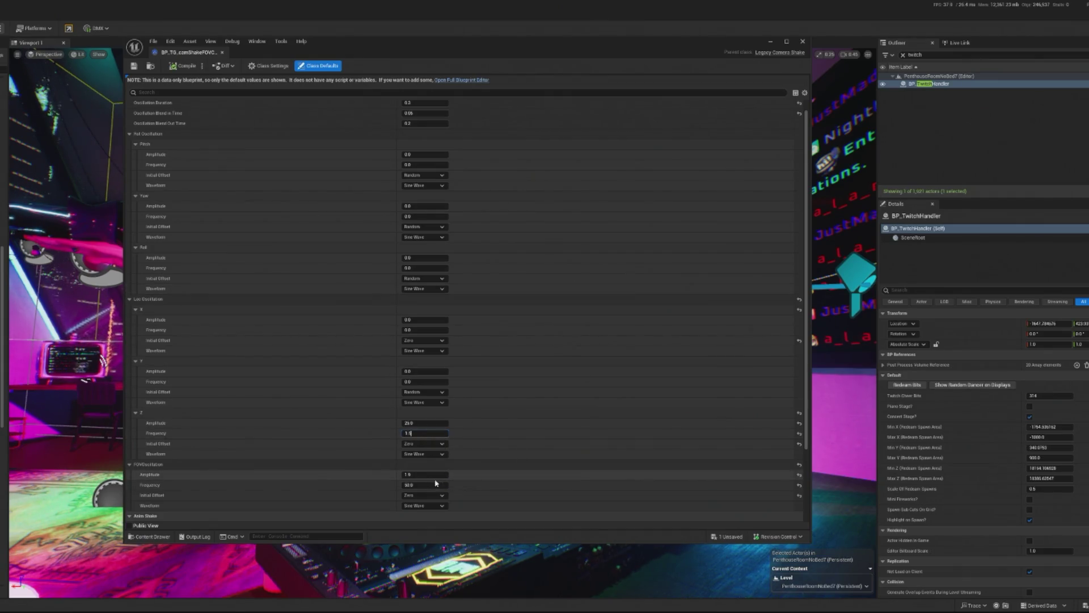
click(418, 484)
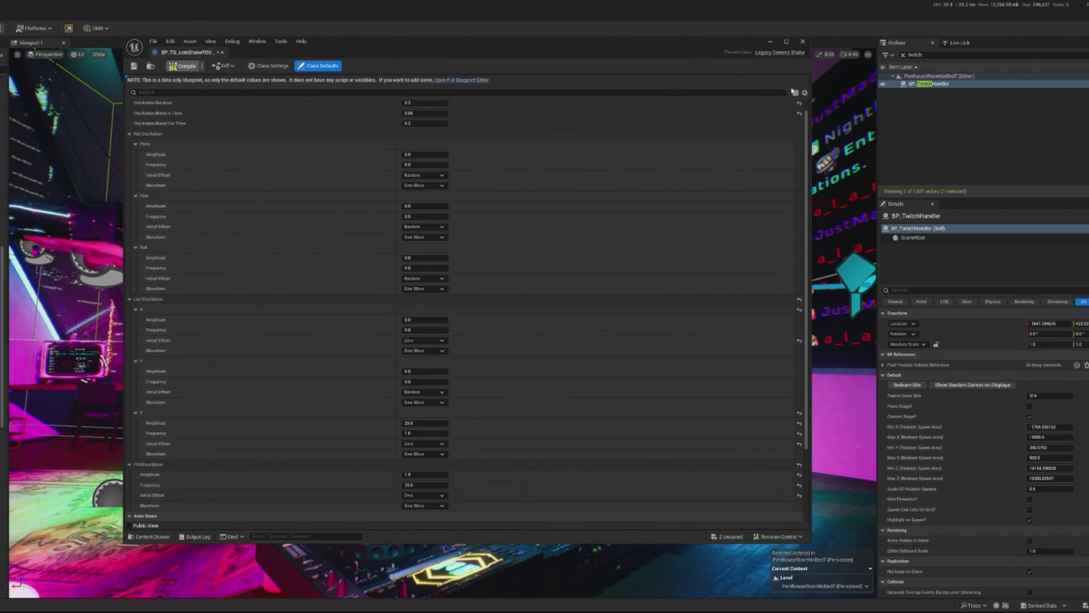
click(771, 45)
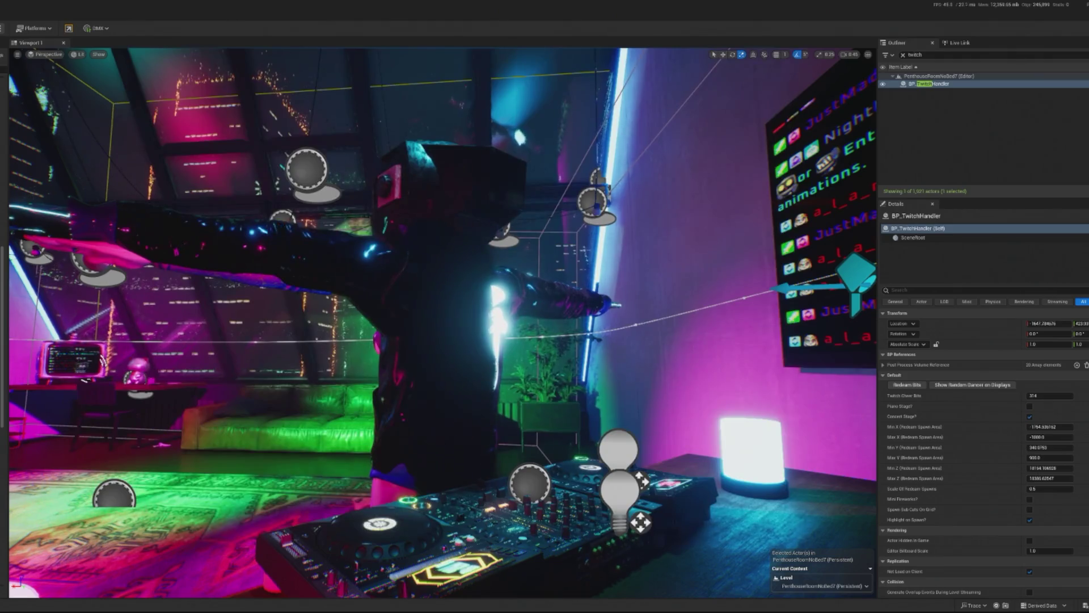
key(alt+p)
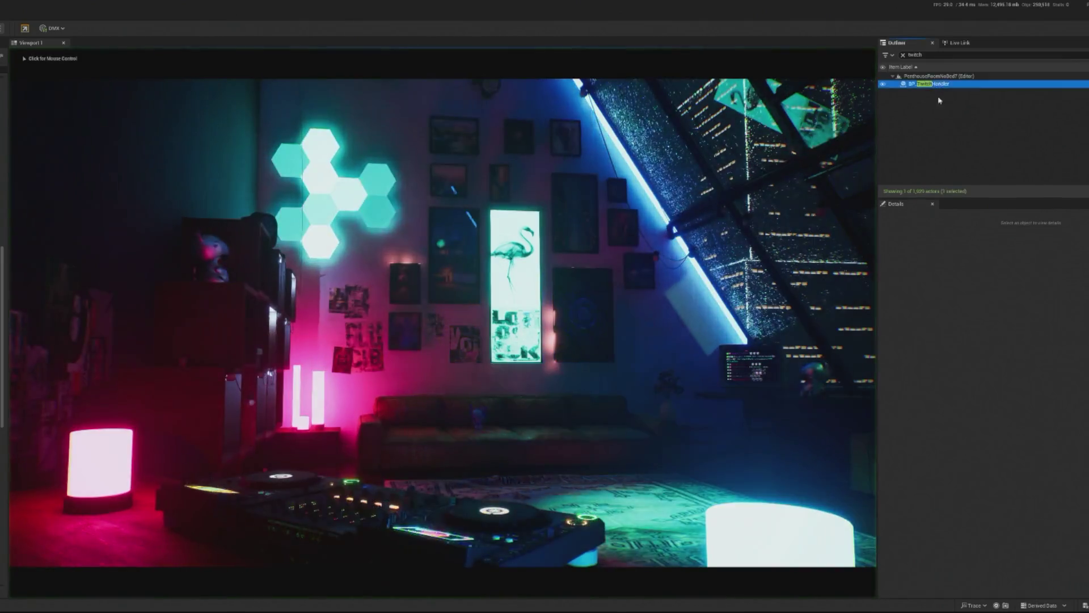
Step: Enter 146 in Twitch Cheer Bits, return focus to the game view, then stop the session
click(1050, 395)
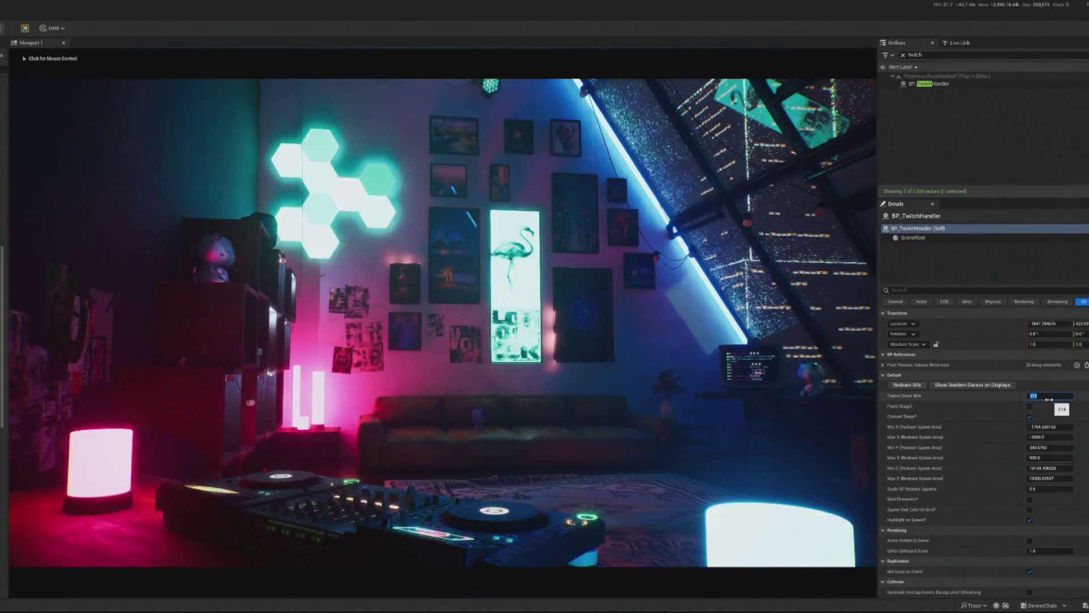
text(146)
click(867, 405)
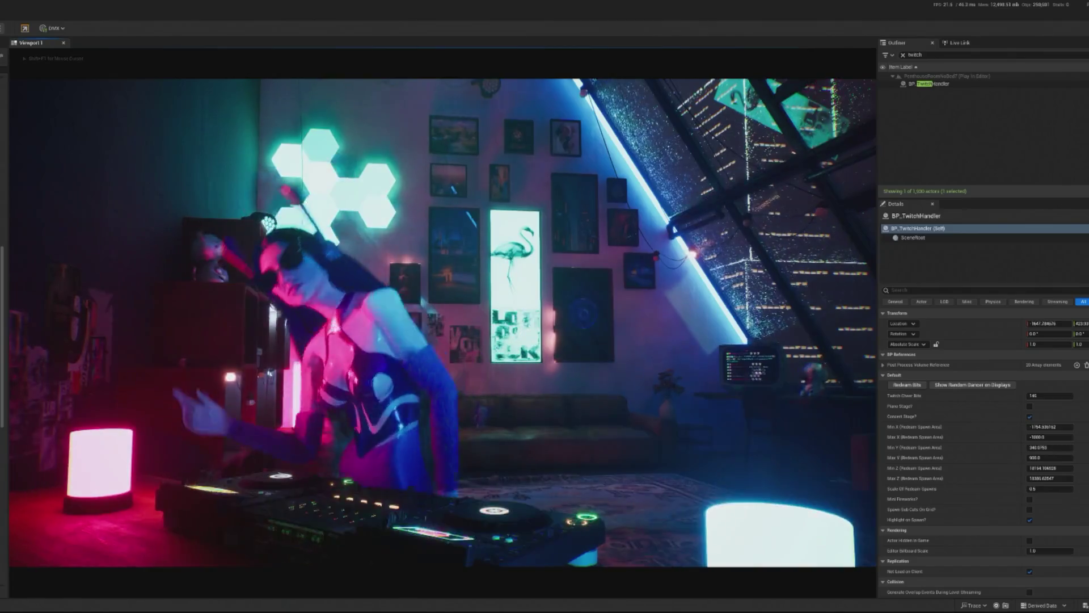
key(Escape)
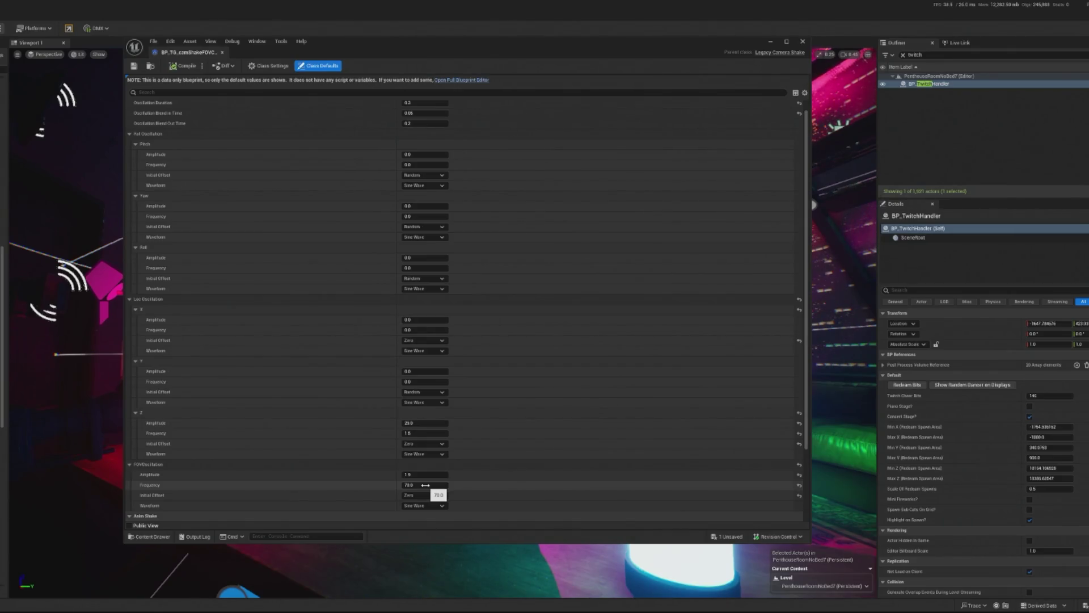
Step: Compile BP_TG_camShakeFOV, minimize its editor, and start a play-in-editor test
click(187, 67)
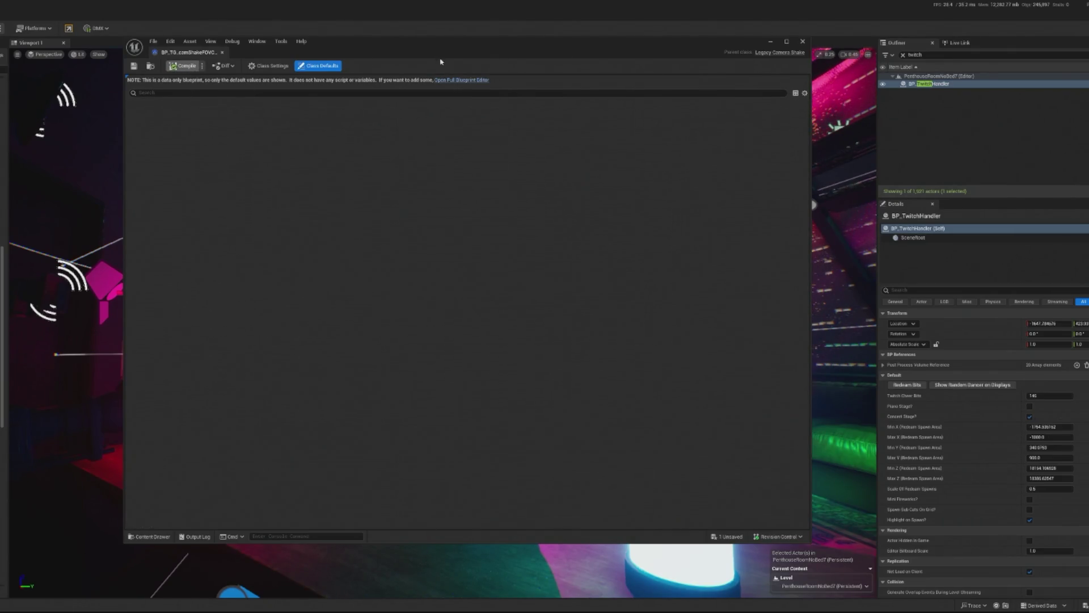
click(771, 42)
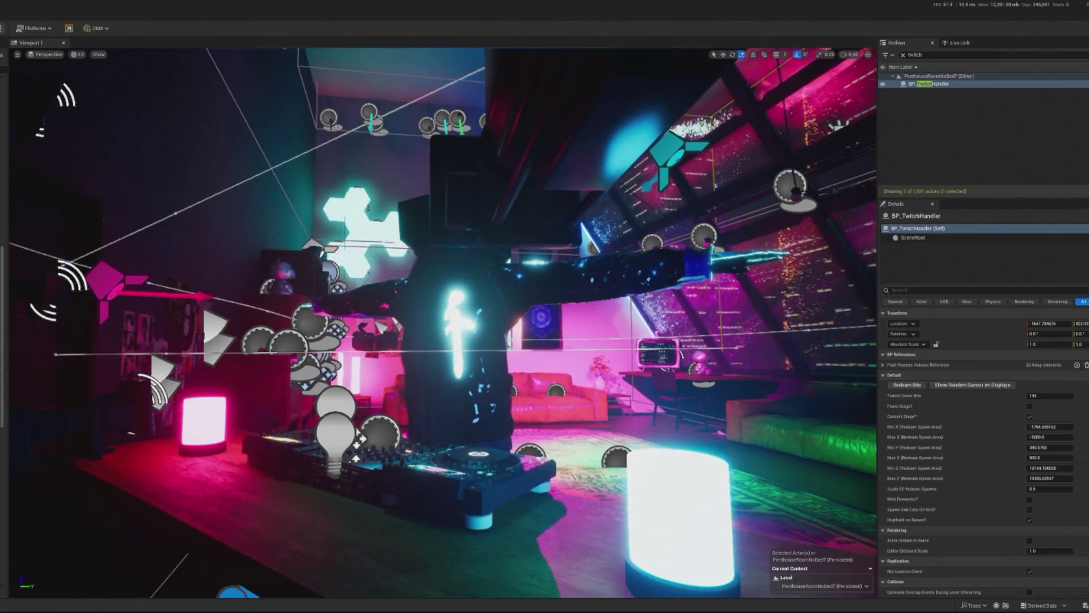
key(alt+p)
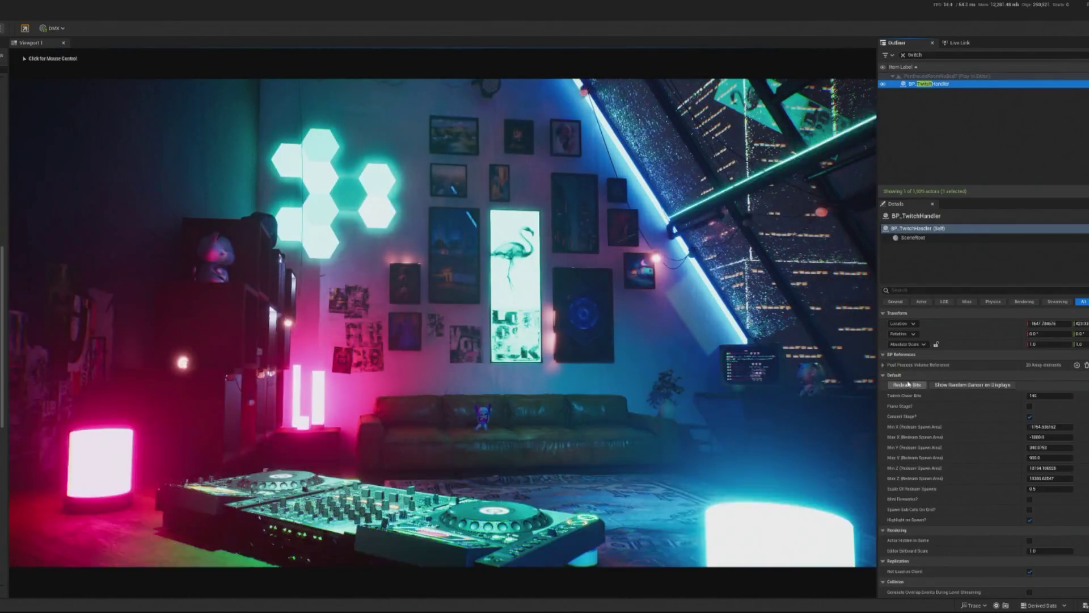
Step: Redeem bits in the running game, then bring up the BP_TwitchHandler event graph
click(893, 384)
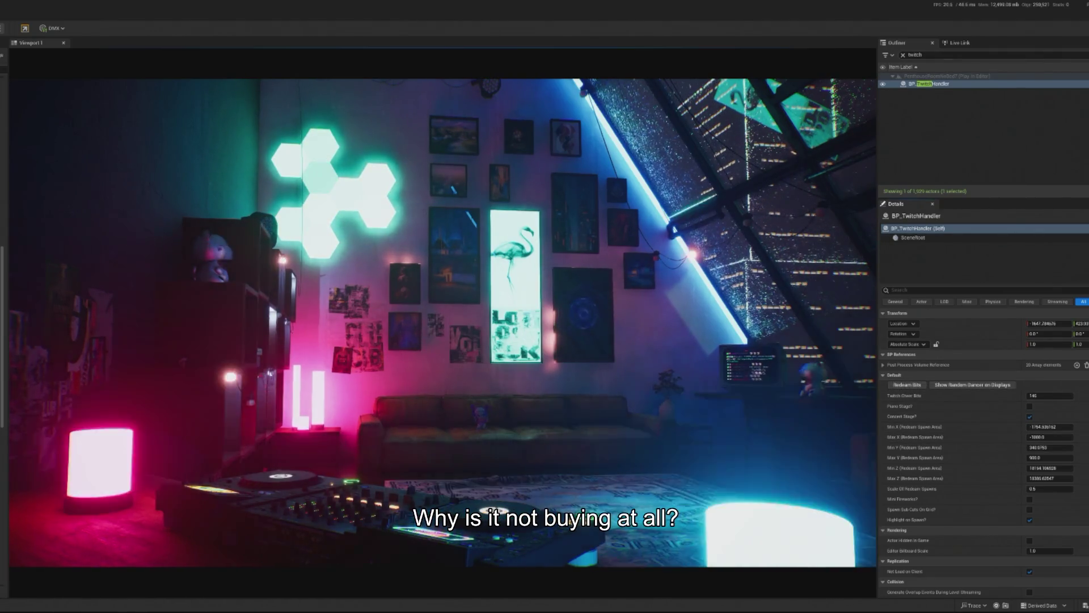
click(897, 386)
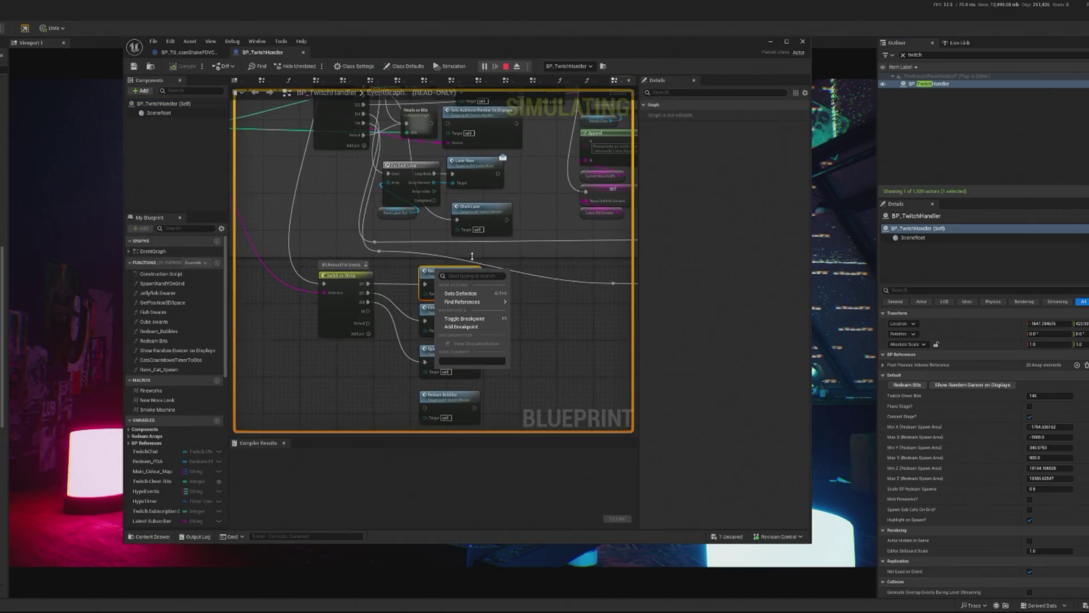
Step: Inspect BP_TwitchHandler's Switch on String and Call Chat Trigger Camera nodes, then minimize the editor
scroll(392, 362, down, 3)
mouse_move(443, 364)
mouse_down()
mouse_move(517, 405)
mouse_move(423, 310)
mouse_move(429, 217)
mouse_up()
scroll(419, 255, up, 3)
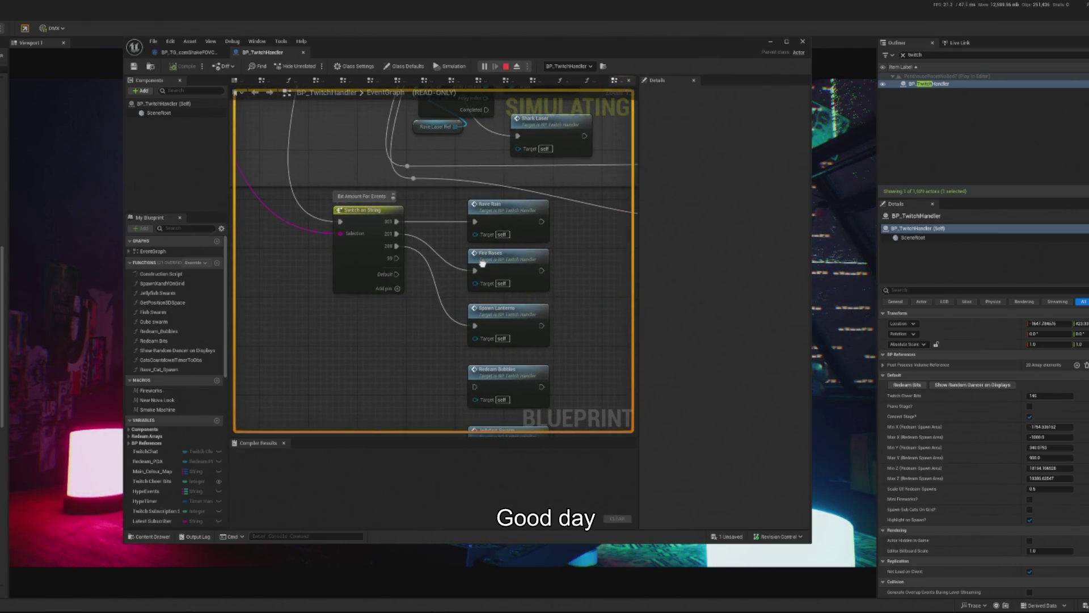
scroll(482, 264, down, 2)
scroll(545, 399, up, 2)
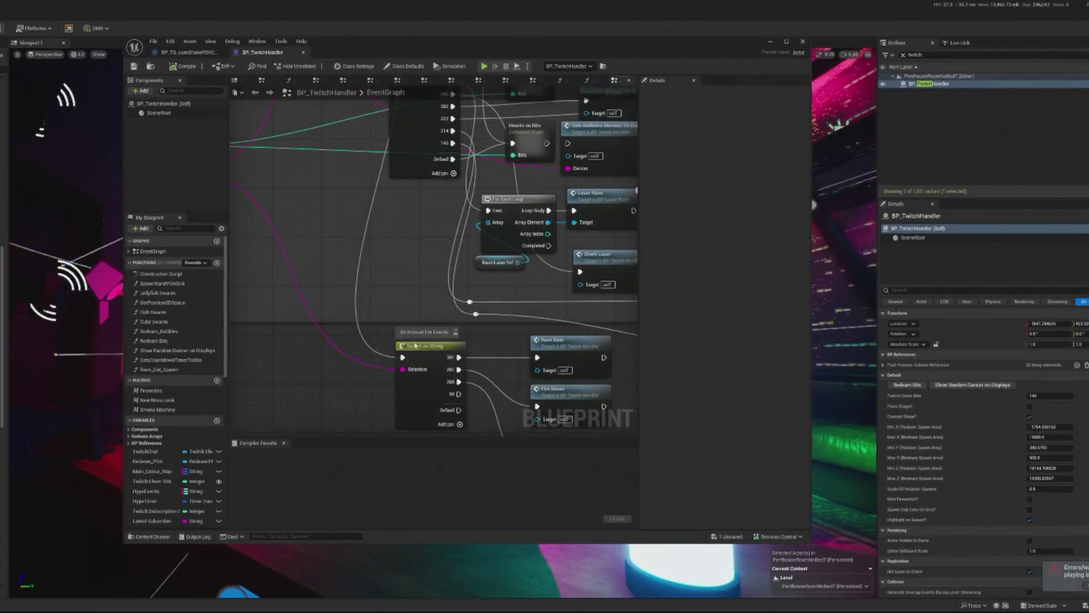
scroll(372, 163, down, 2)
scroll(371, 163, up, 2)
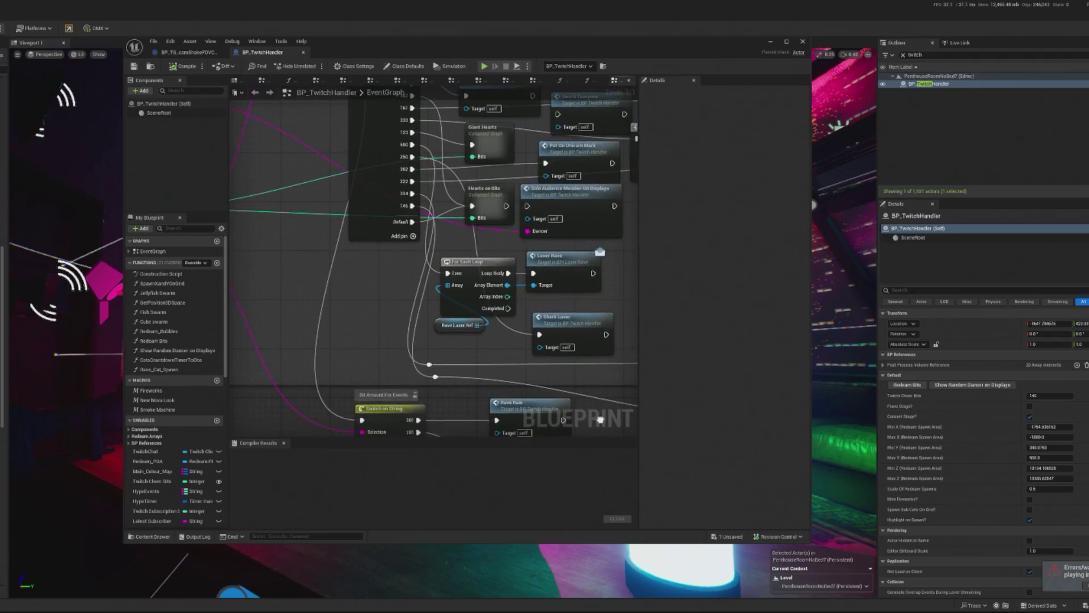
drag(512, 292, 502, 343)
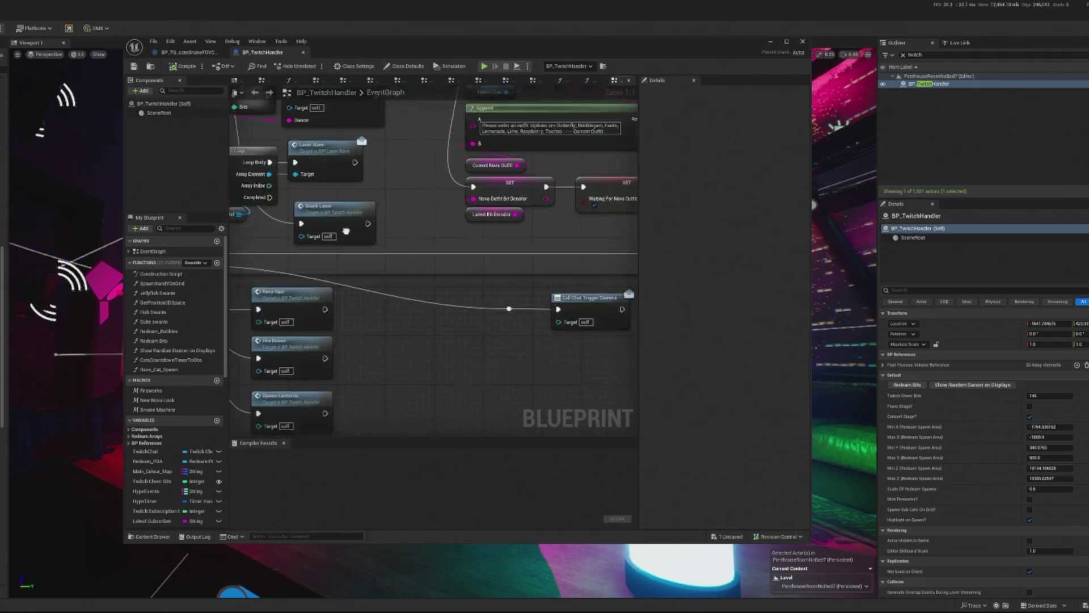
click(772, 43)
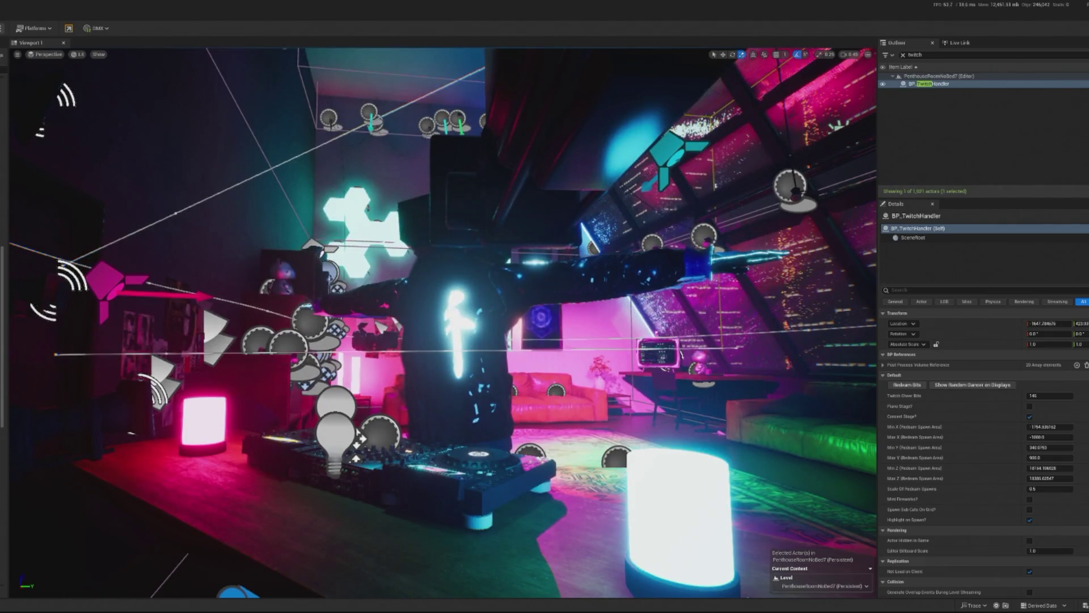
Step: Run another play test that redeems bits, stop it, and return to the BP_TwitchHandler graph
key(alt+p)
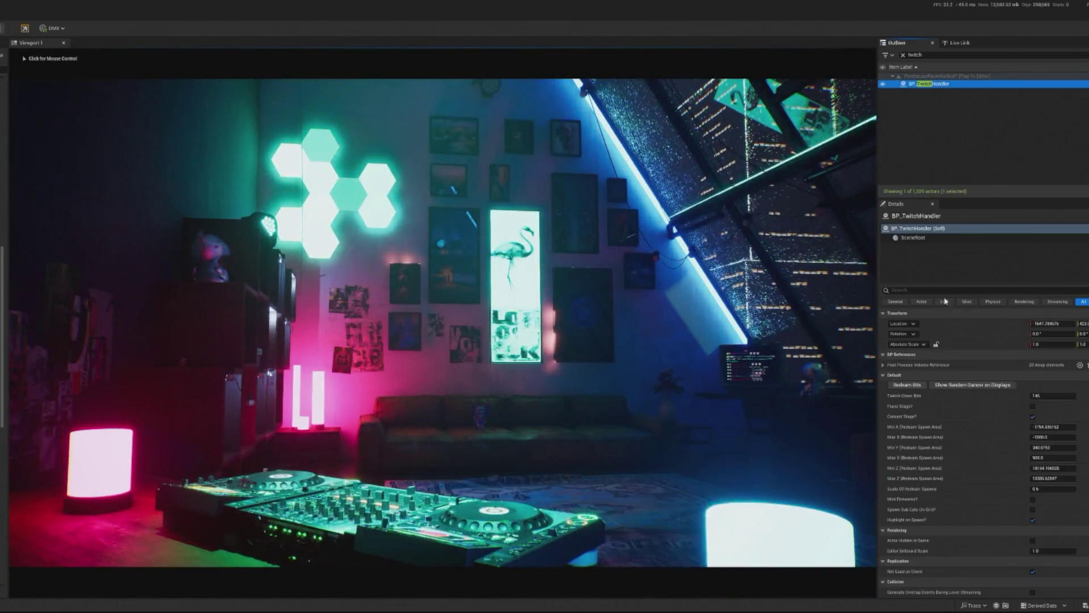
click(906, 386)
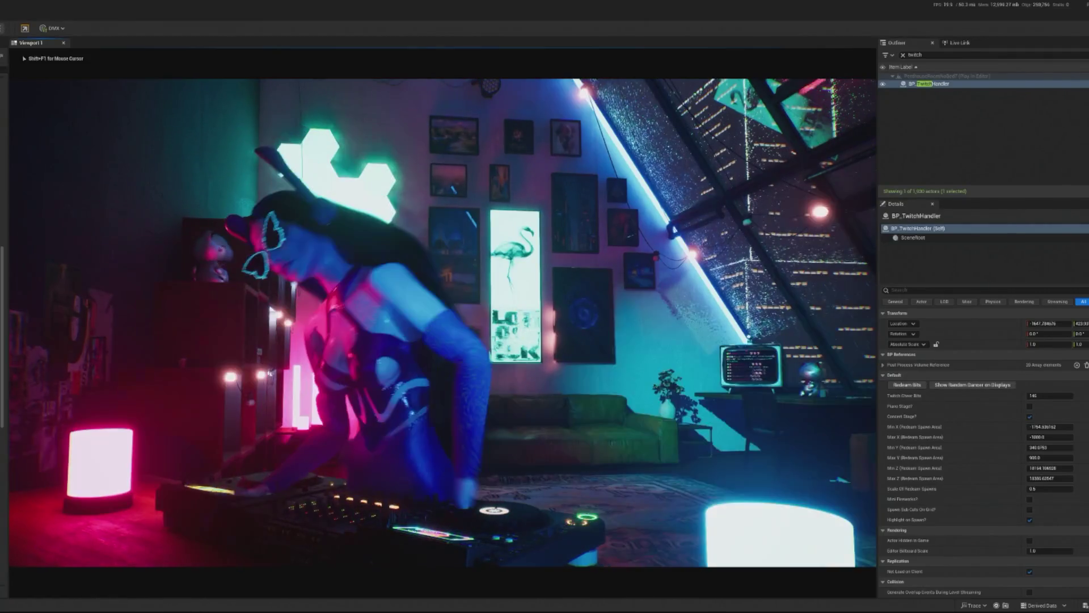
key(Escape)
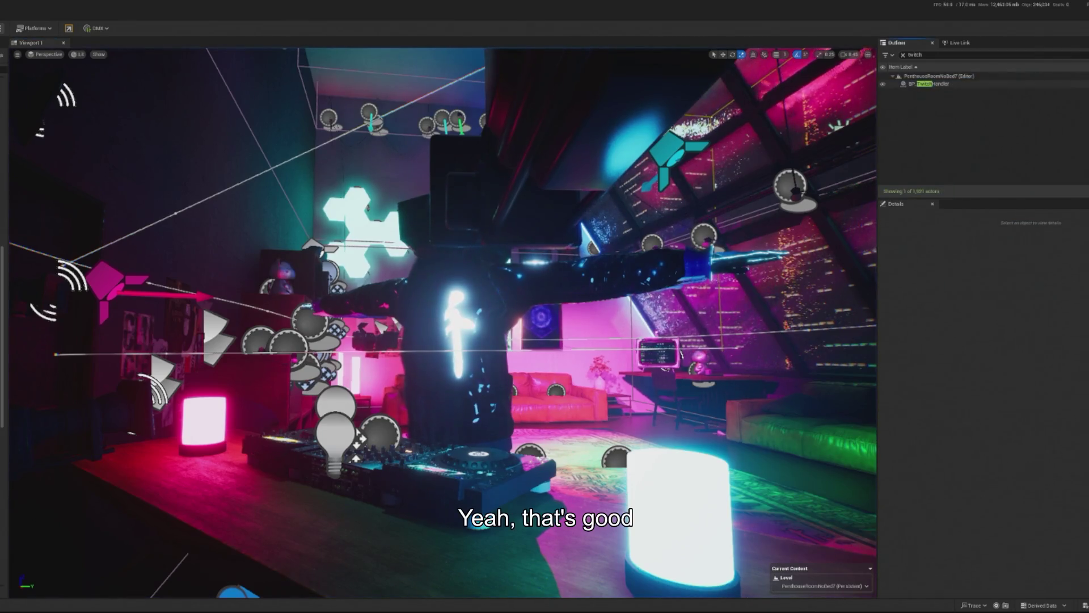
key(alt+Tab)
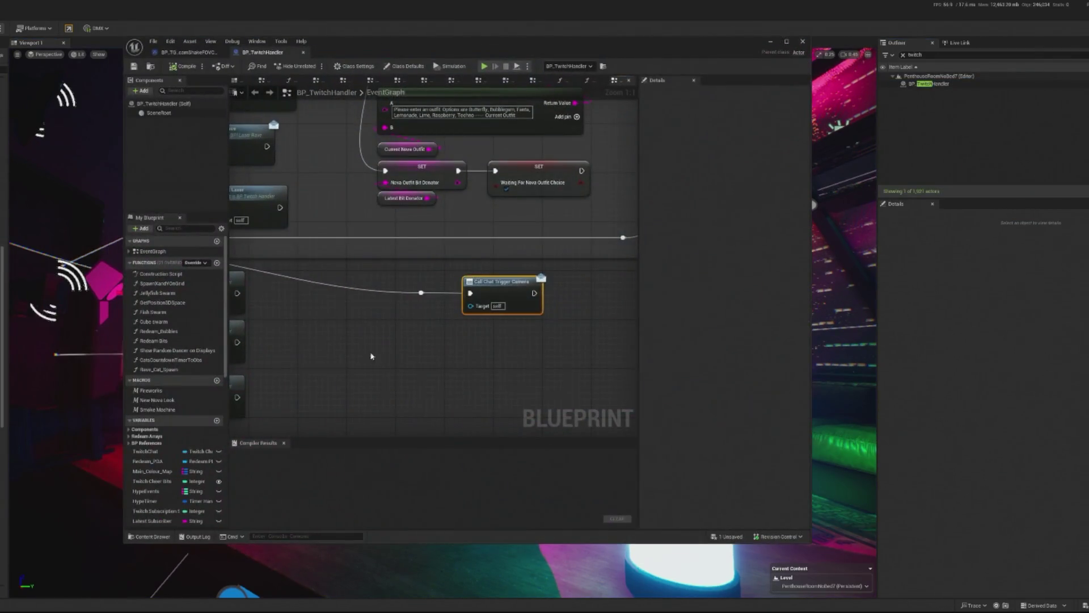
Step: Set BP_TG_camShakeFOV's FOV Oscillation Frequency to 60, compile, and minimize the editor
key(ctrl+Tab)
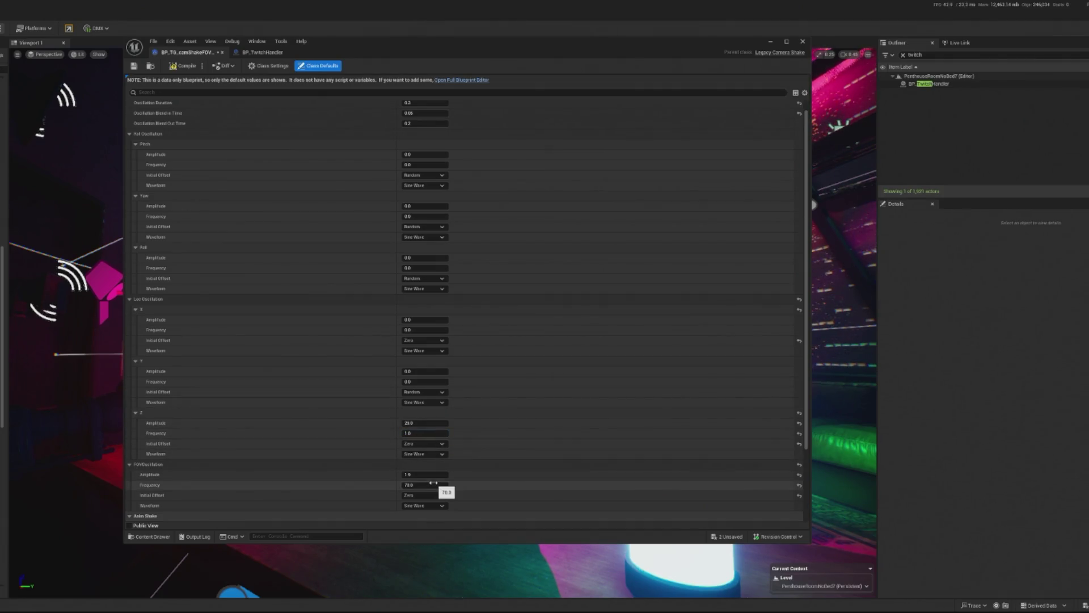
text(60)
key(Return)
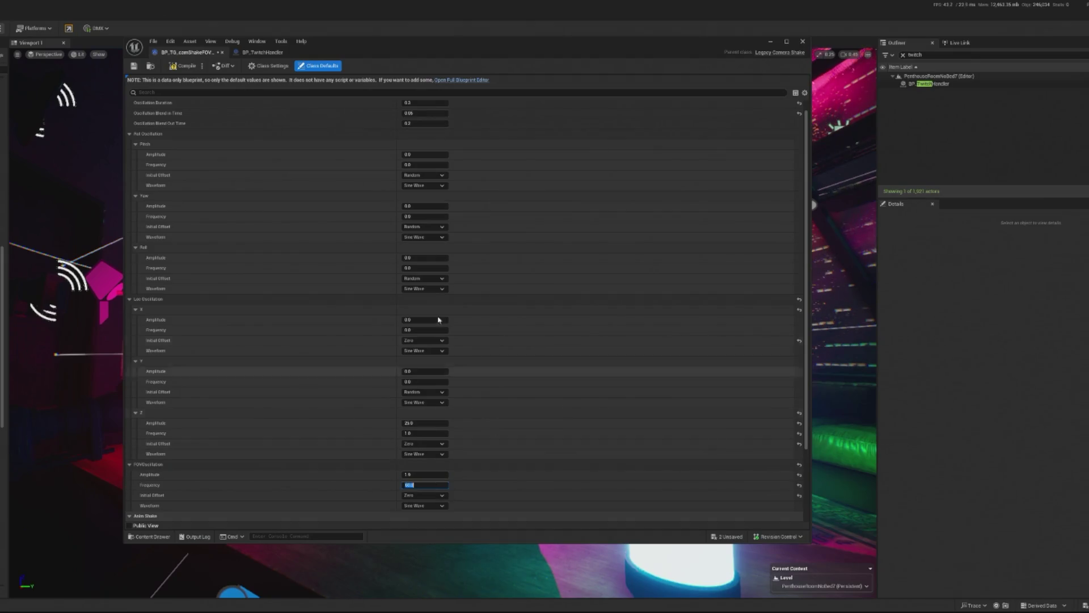
click(188, 68)
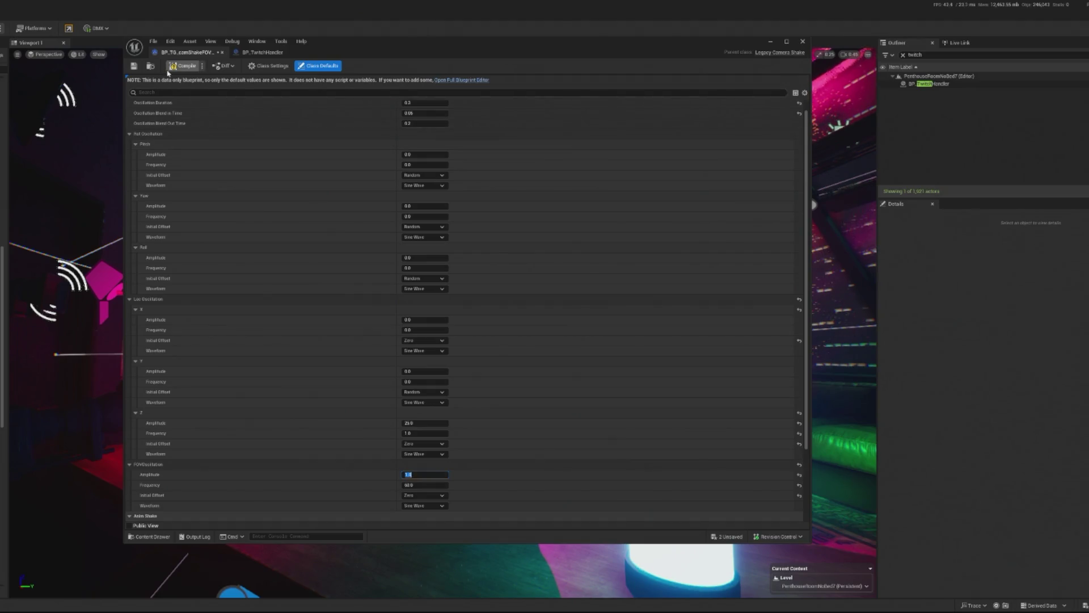
click(771, 42)
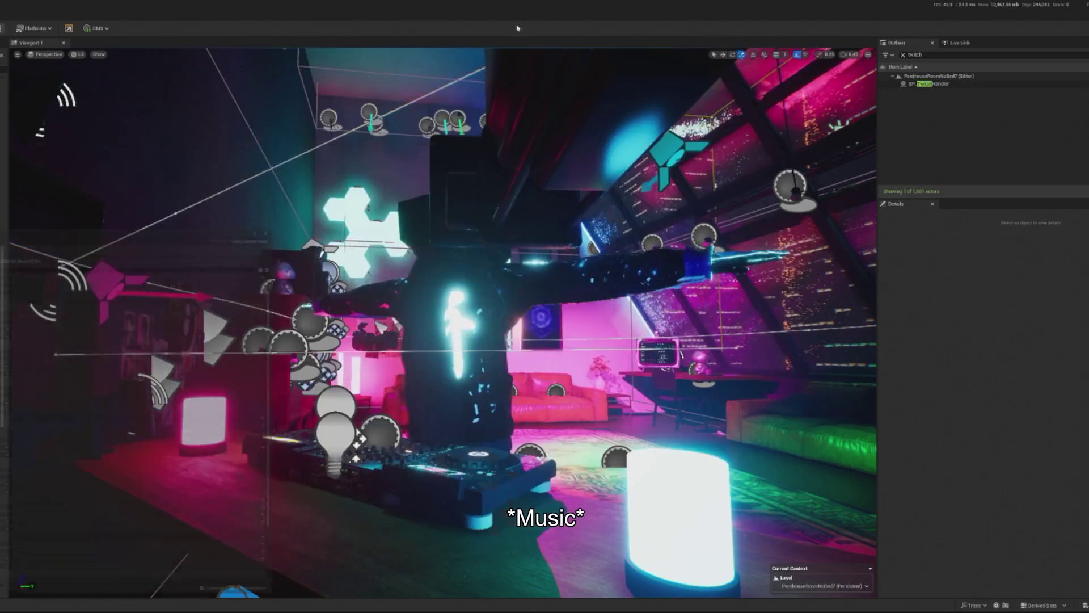
Step: Play the level, redeem bits on BP_TwitchHandler, and watch the camera sweep around the dancing DJ
key(alt+p)
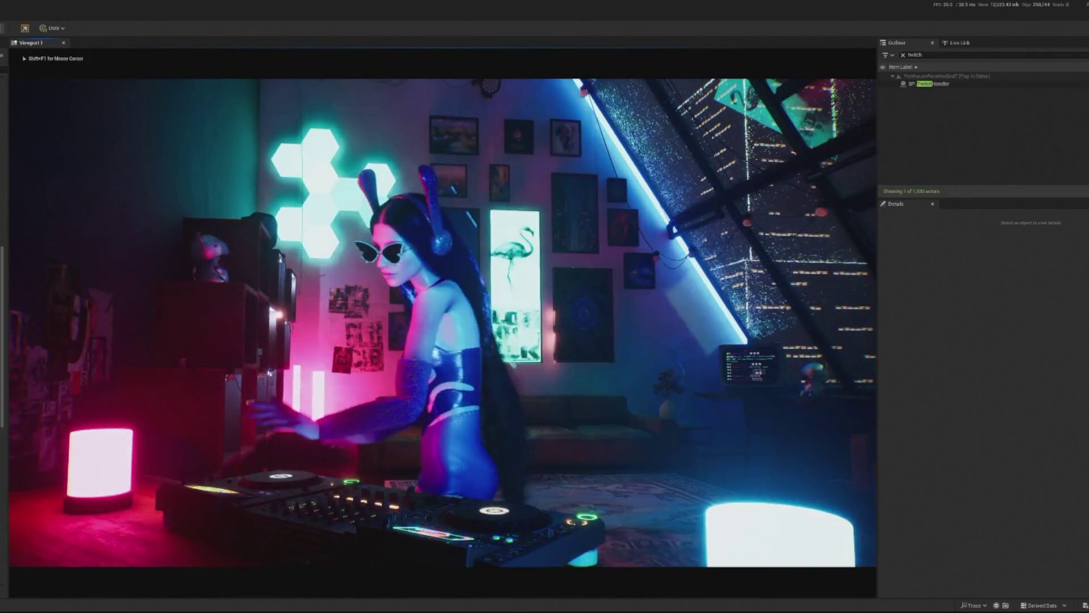
key(shift+F1)
click(972, 84)
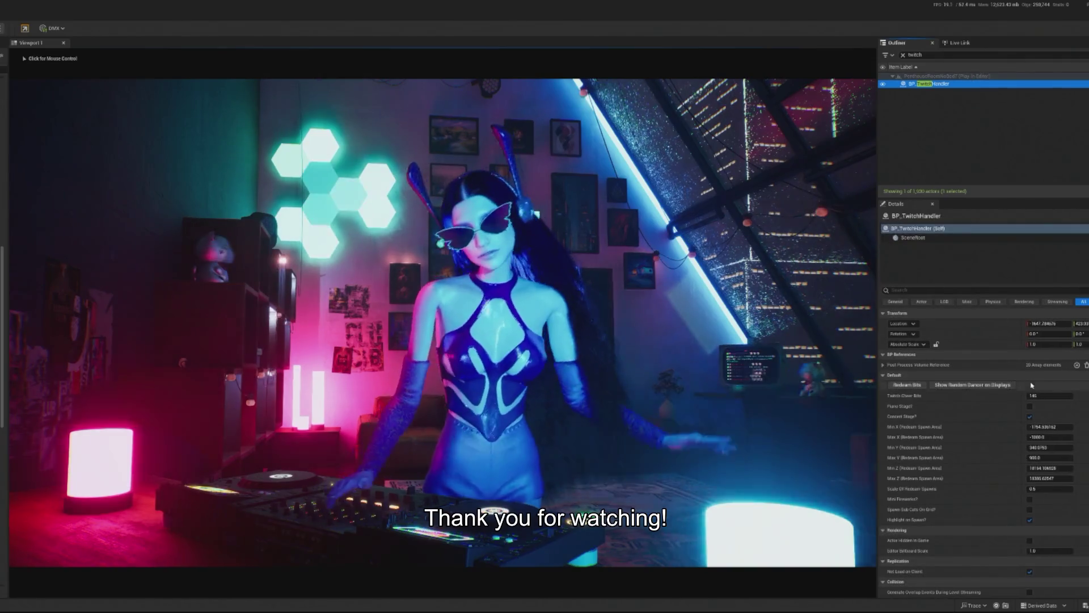
click(894, 388)
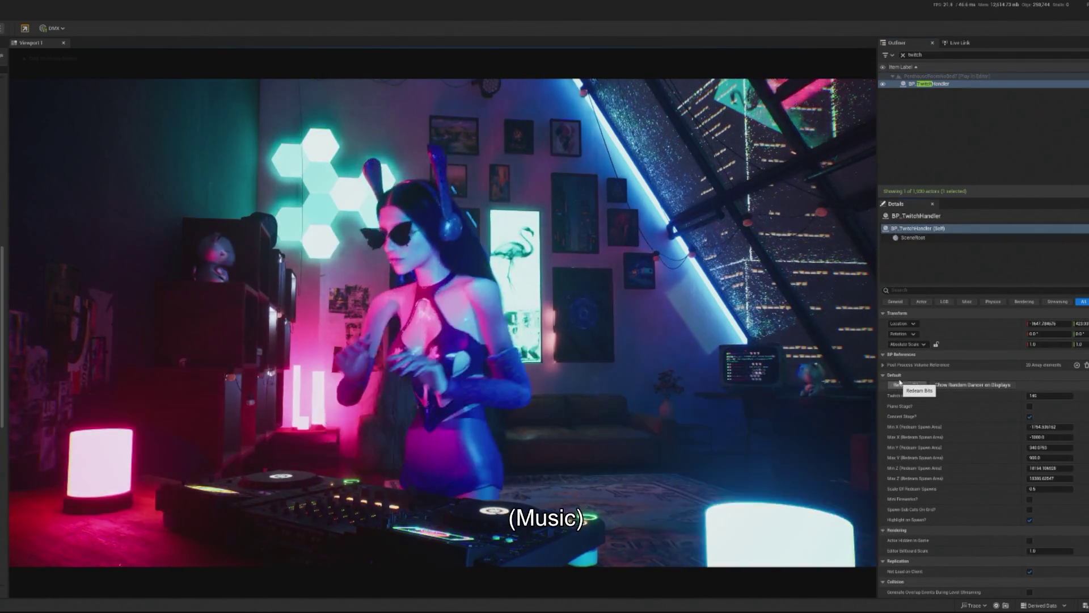
click(454, 284)
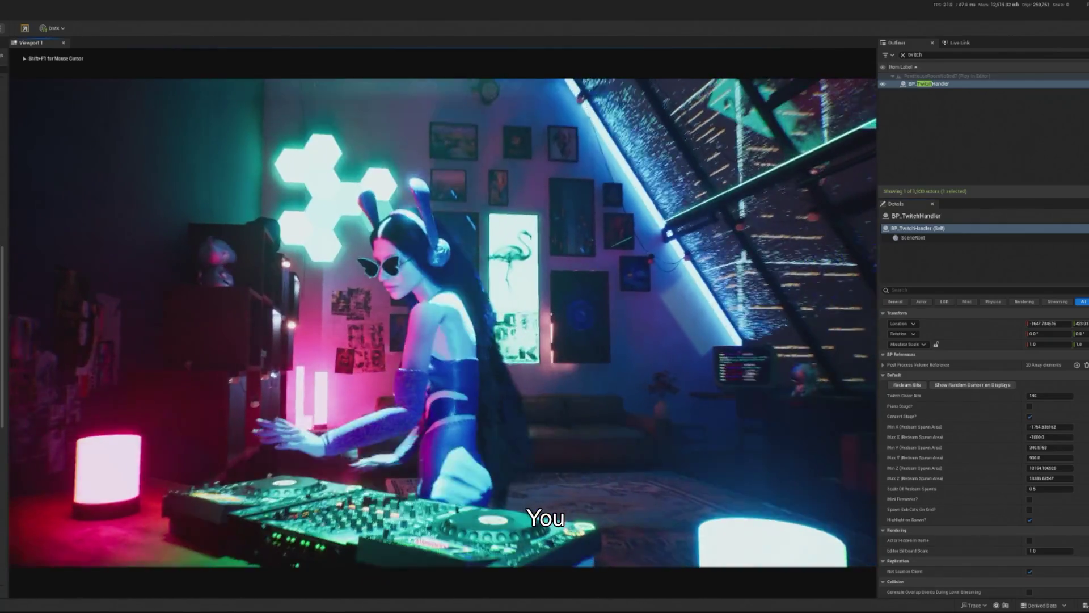
key(shift+F1)
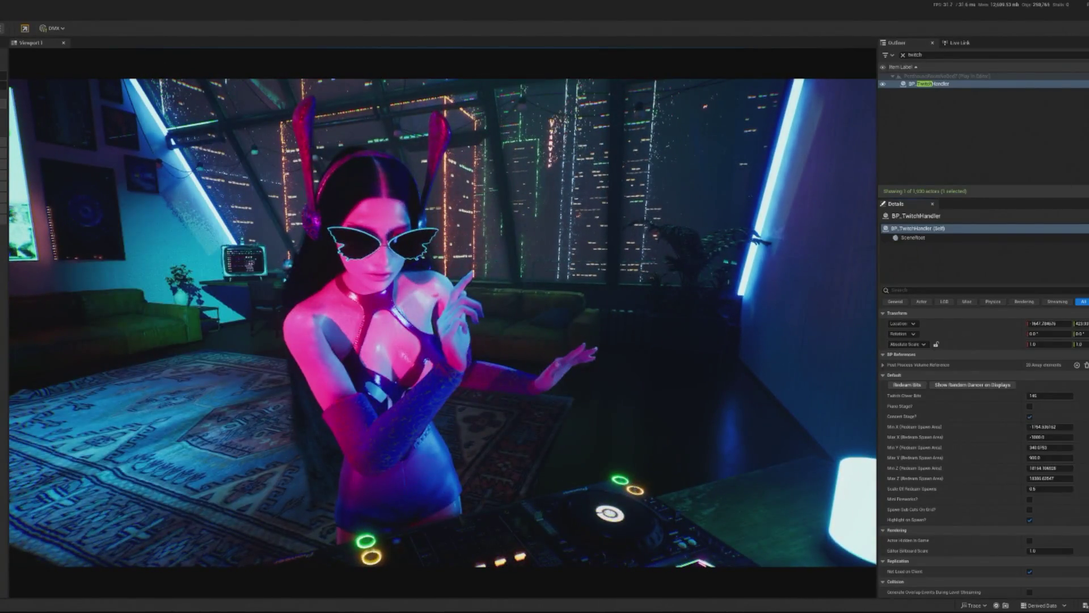
Step: Stop play, give the FOV shake frequency 50 and amplitude 1.0, compile, and minimize the editor
key(Escape)
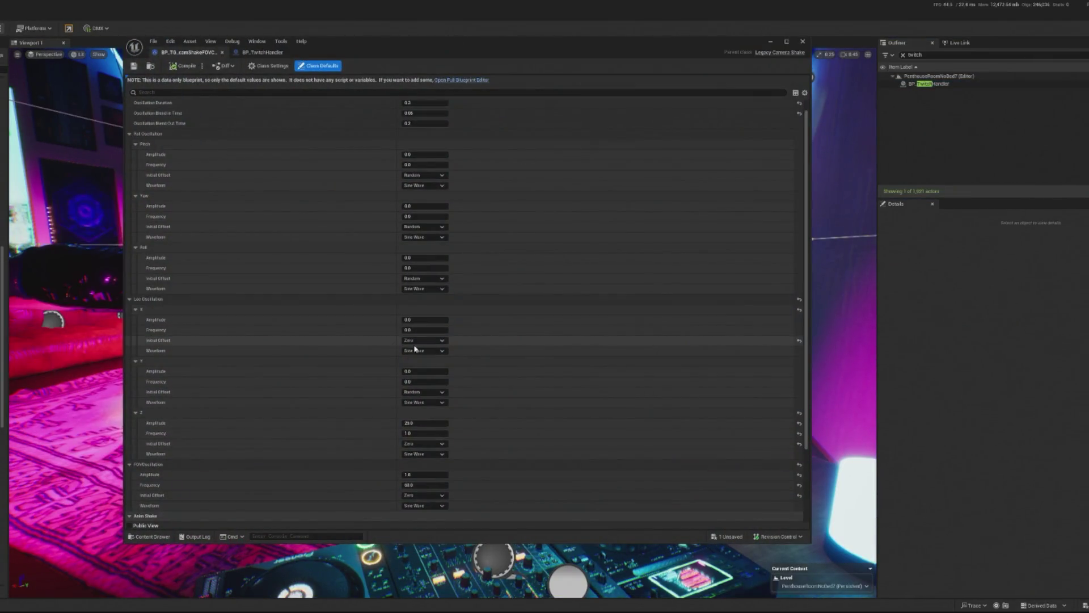
click(417, 485)
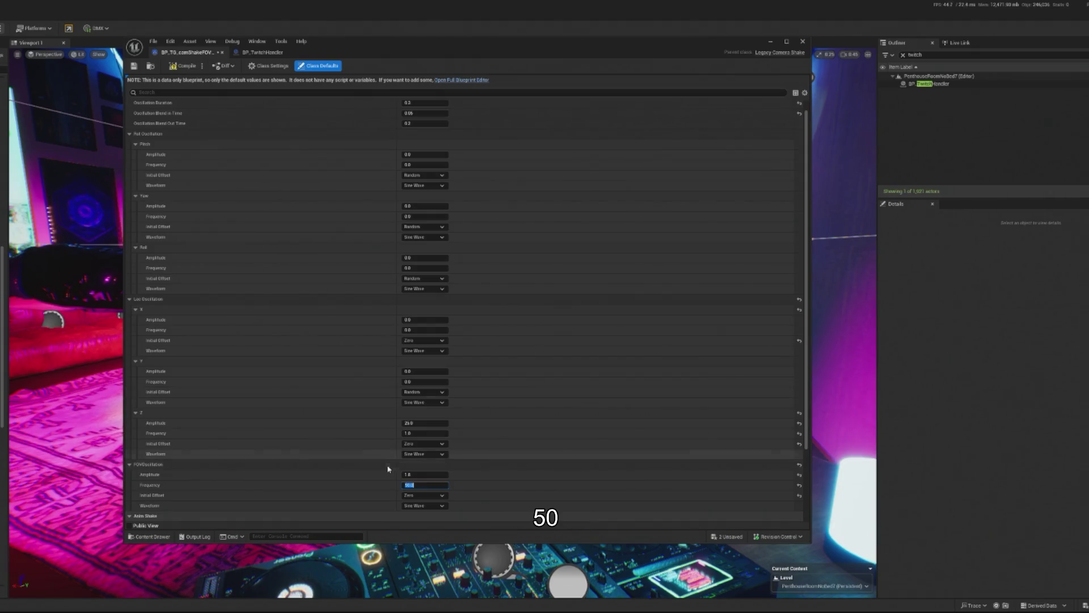
key(shift+Tab)
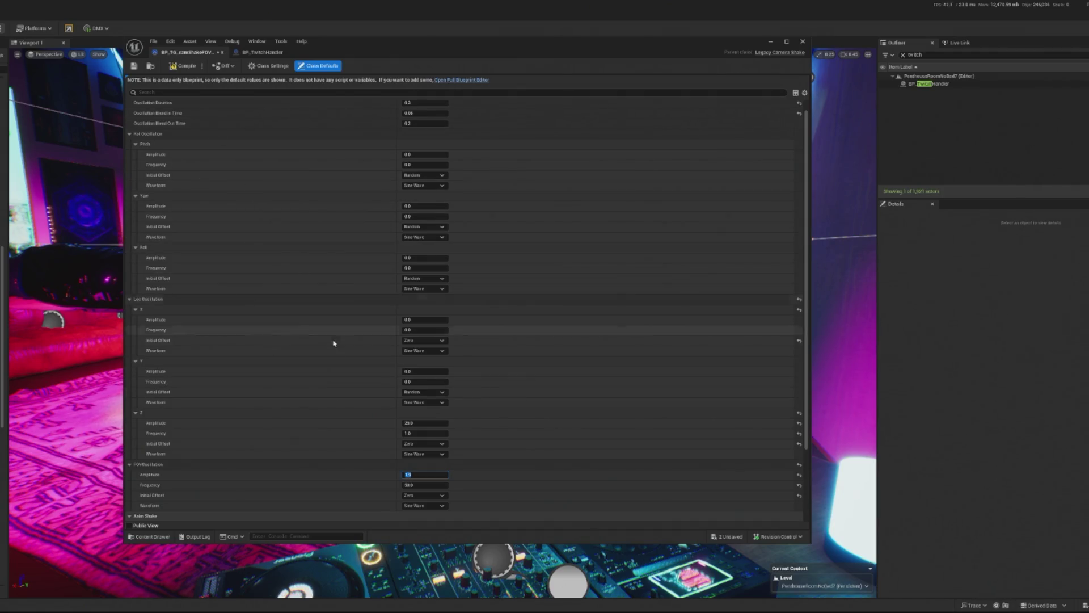
key(shift+Tab)
key(shift+Tab)
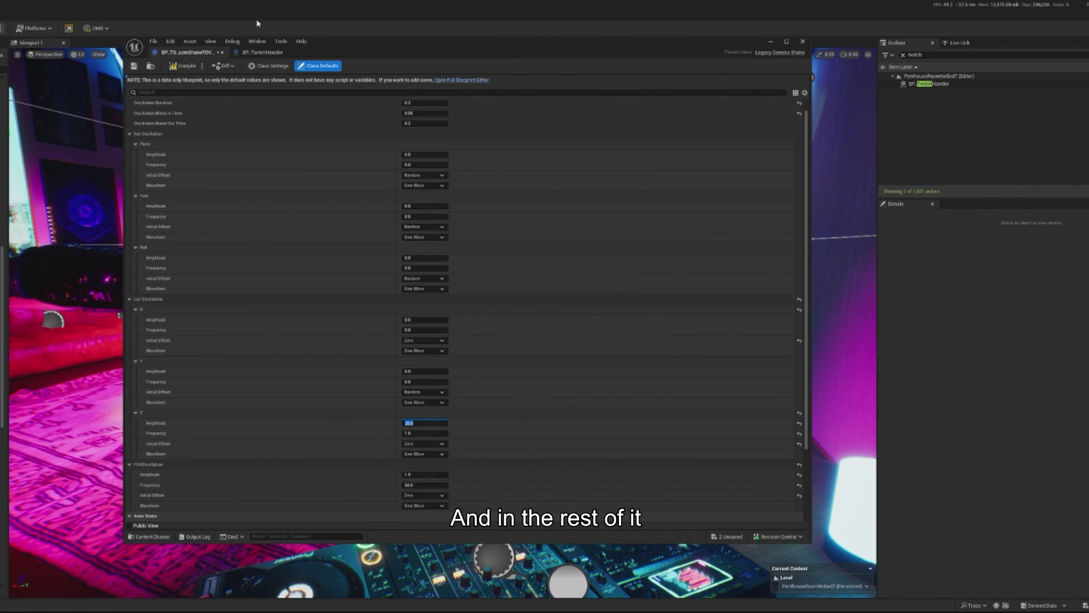
click(185, 70)
click(771, 42)
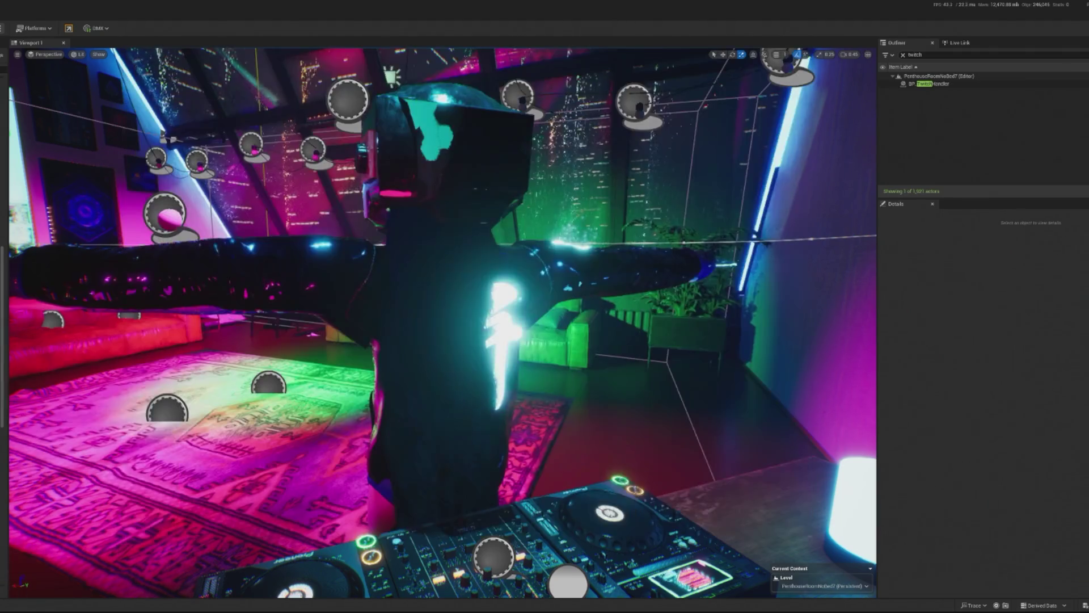
Step: Play the level with BP_TwitchHandler selected, hand input to the game, then stop
key(alt+p)
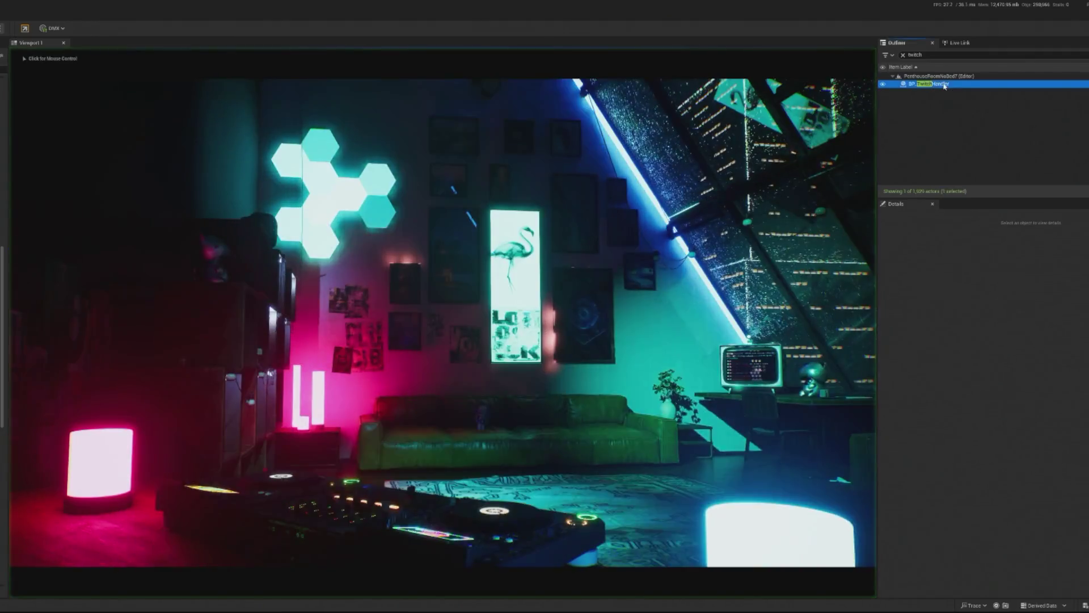
click(934, 84)
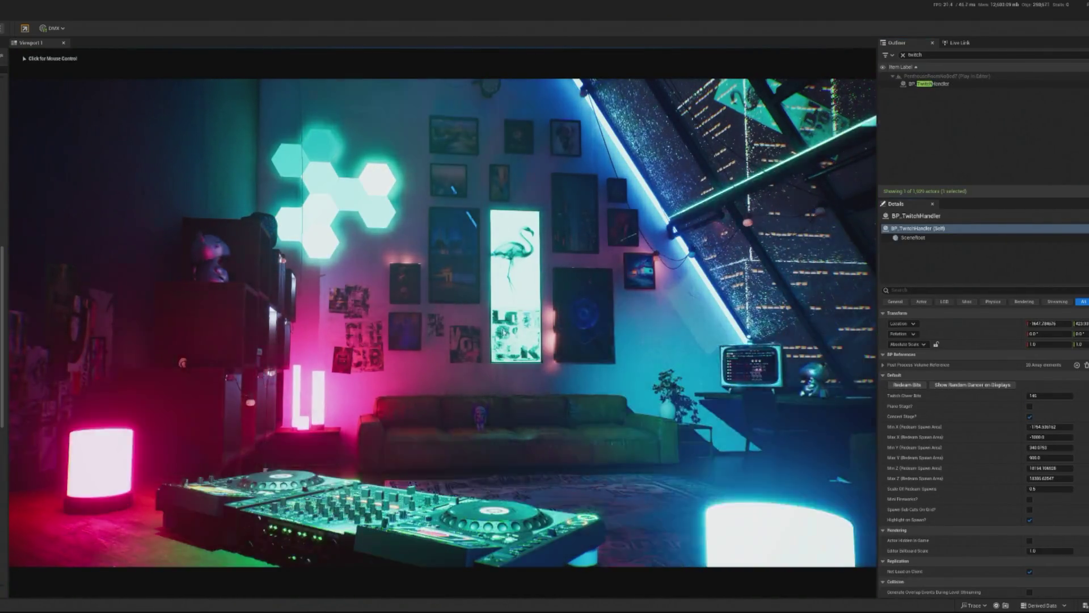
click(37, 143)
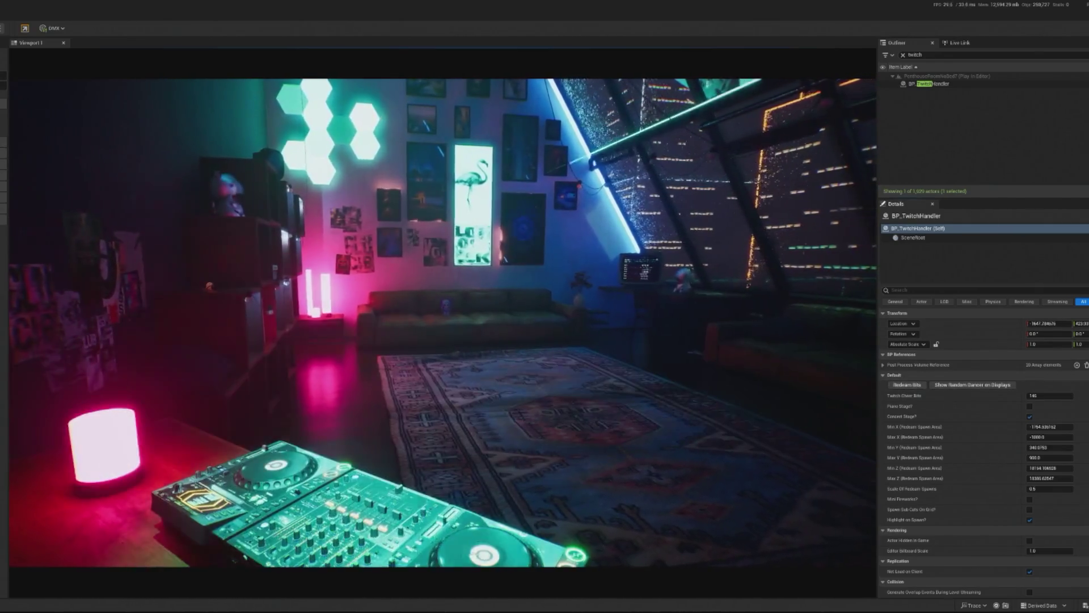
key(Escape)
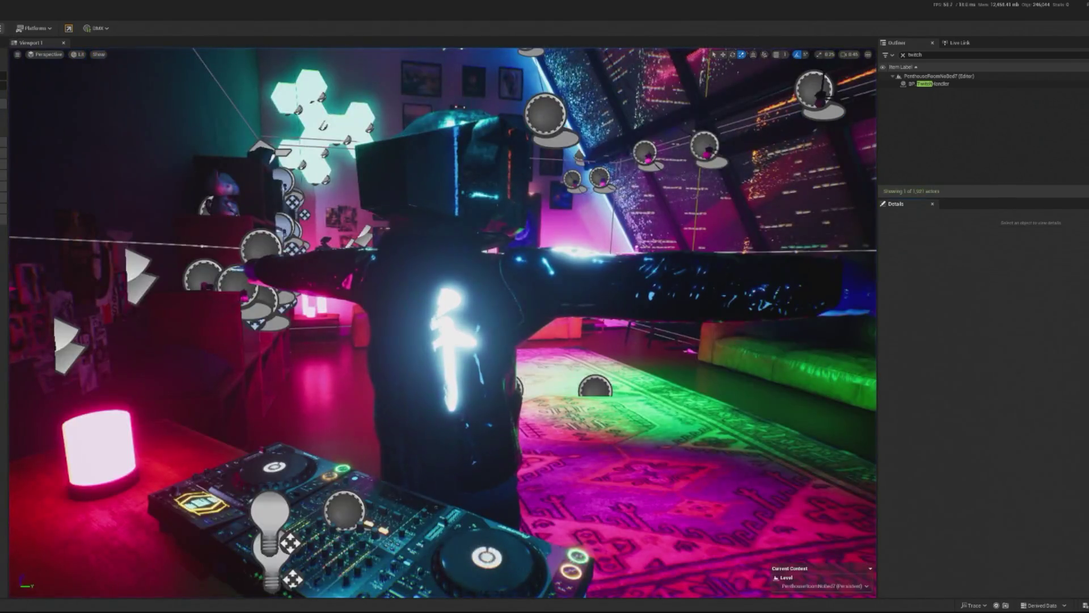
Step: Start a new play session, select BP_TwitchHandler to use its redeem buttons, then stop
key(alt+p)
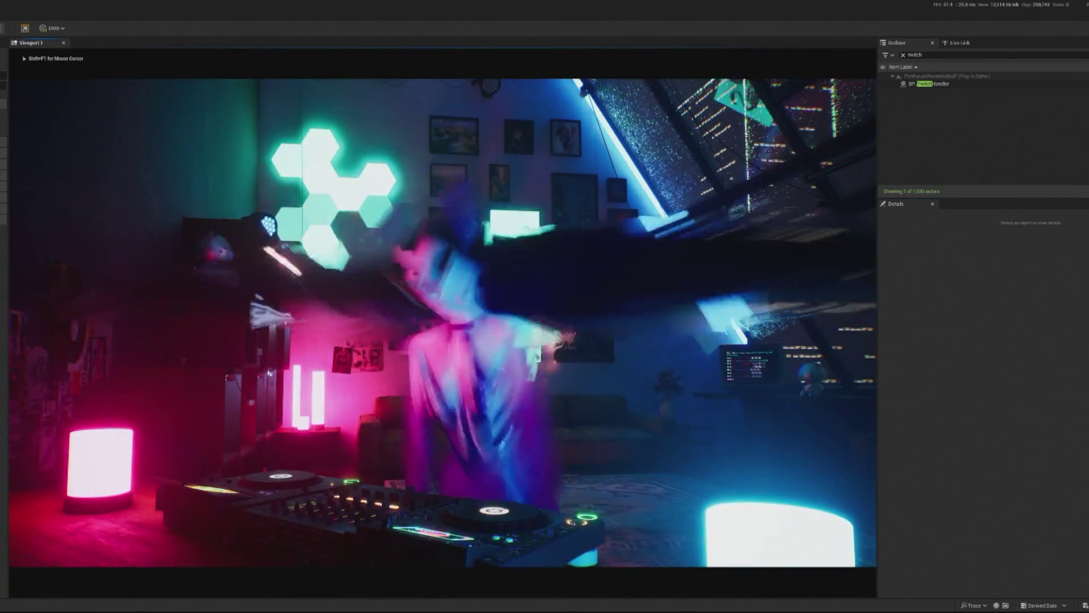
click(935, 82)
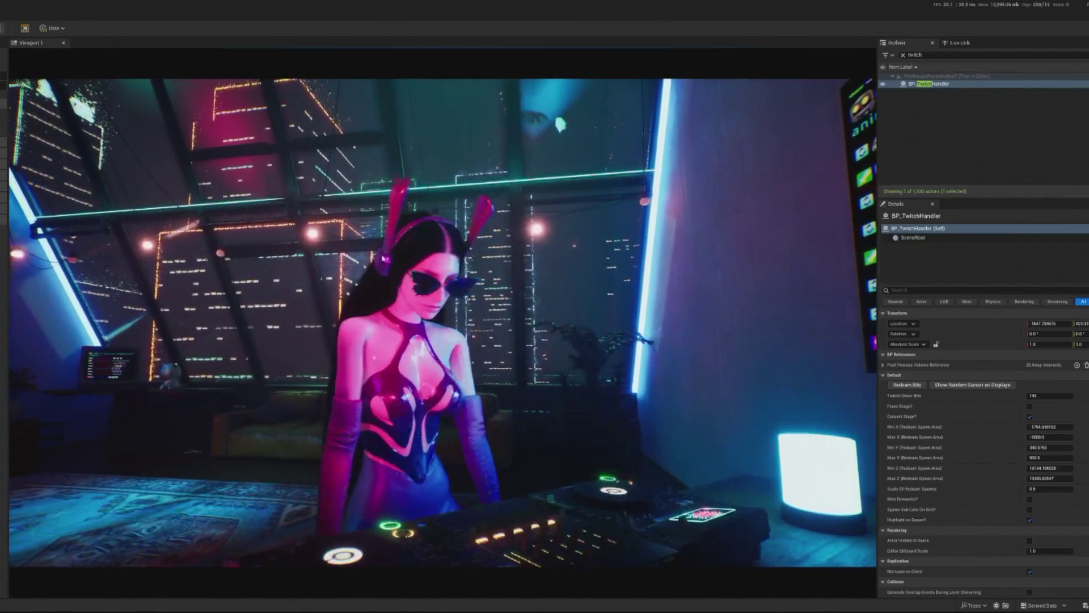
key(Escape)
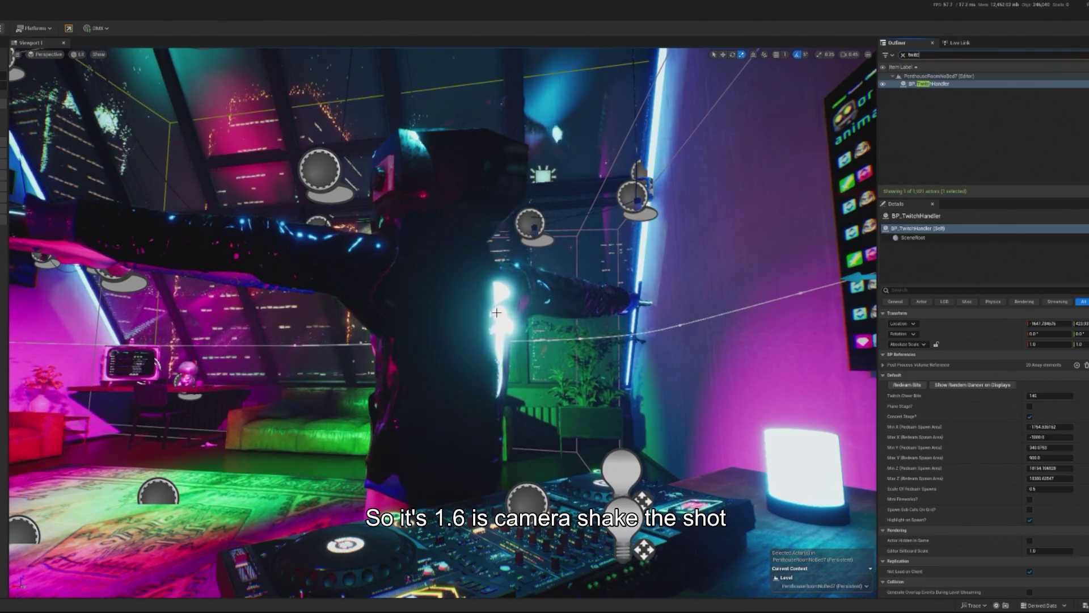
Step: Filter the Outliner with 'dr', select DirectionalLight, and check the camera director graph
key(BackSpace)
key(BackSpace)
key(BackSpace)
text(dr)
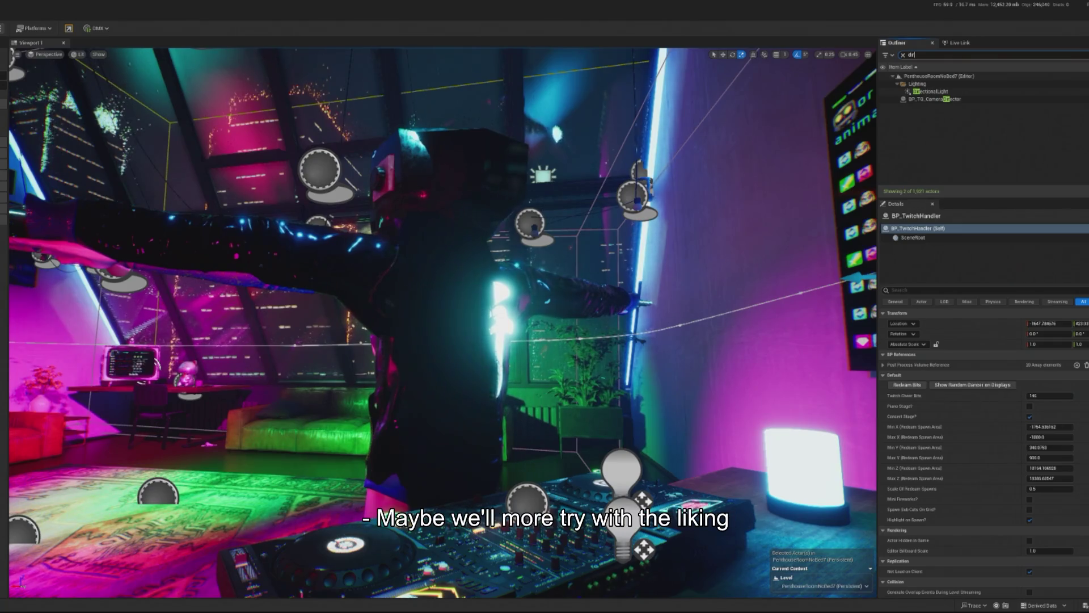
click(930, 92)
key(alt+Tab)
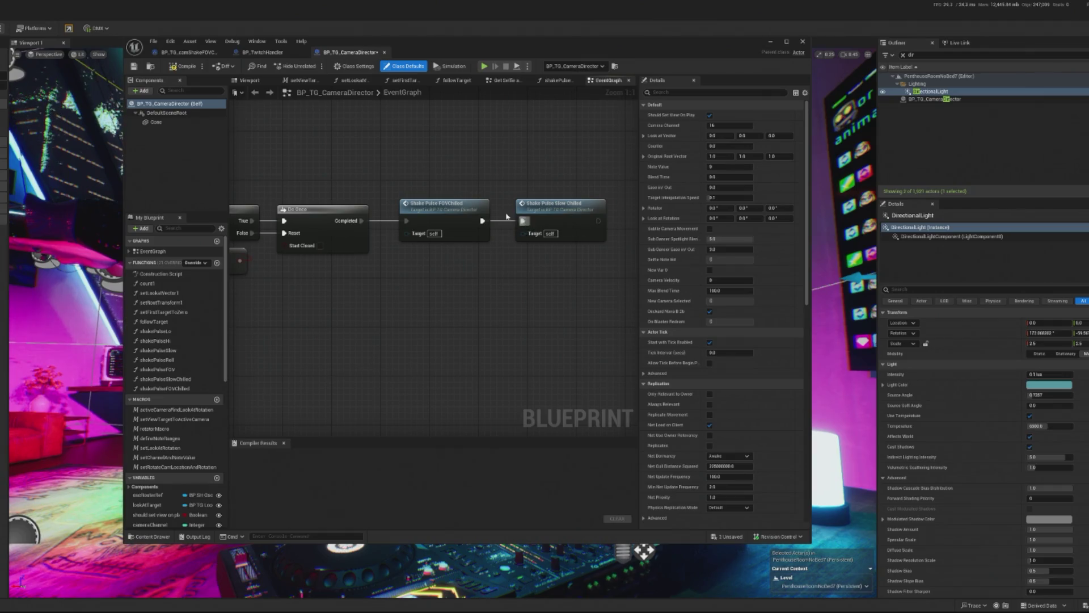
click(770, 44)
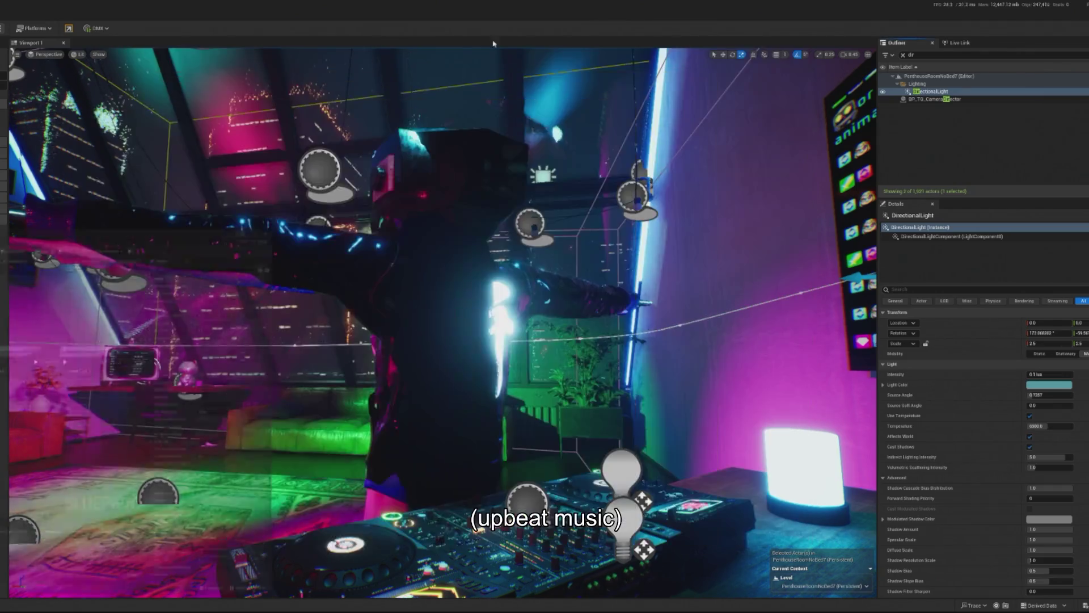
Step: Start play and filter the Outliner with 'tw' to select BP_TwitchHandler
key(alt+p)
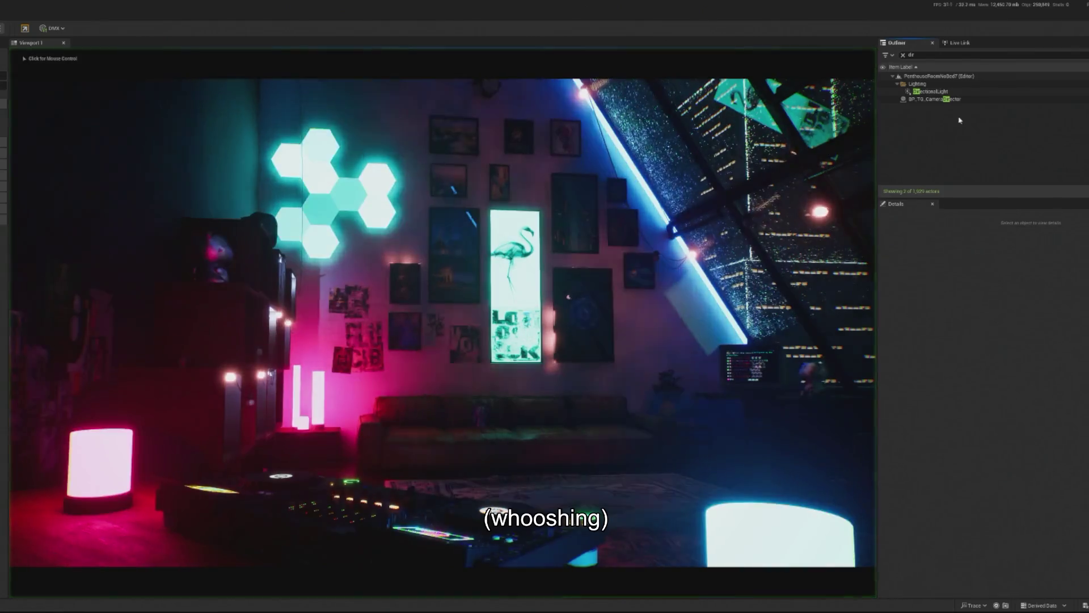
click(964, 99)
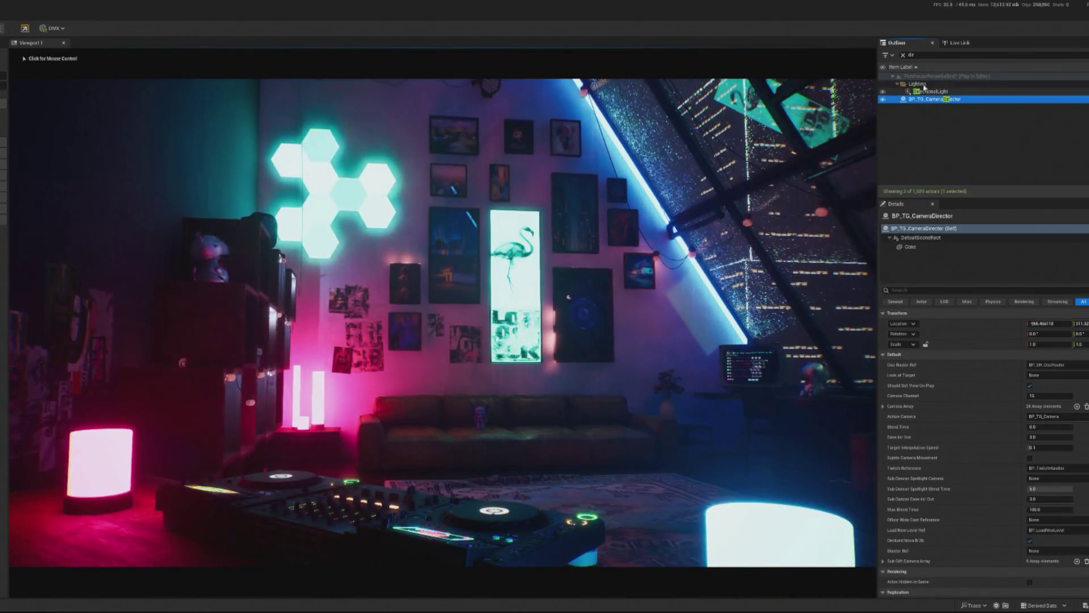
double_click(911, 55)
text(tw)
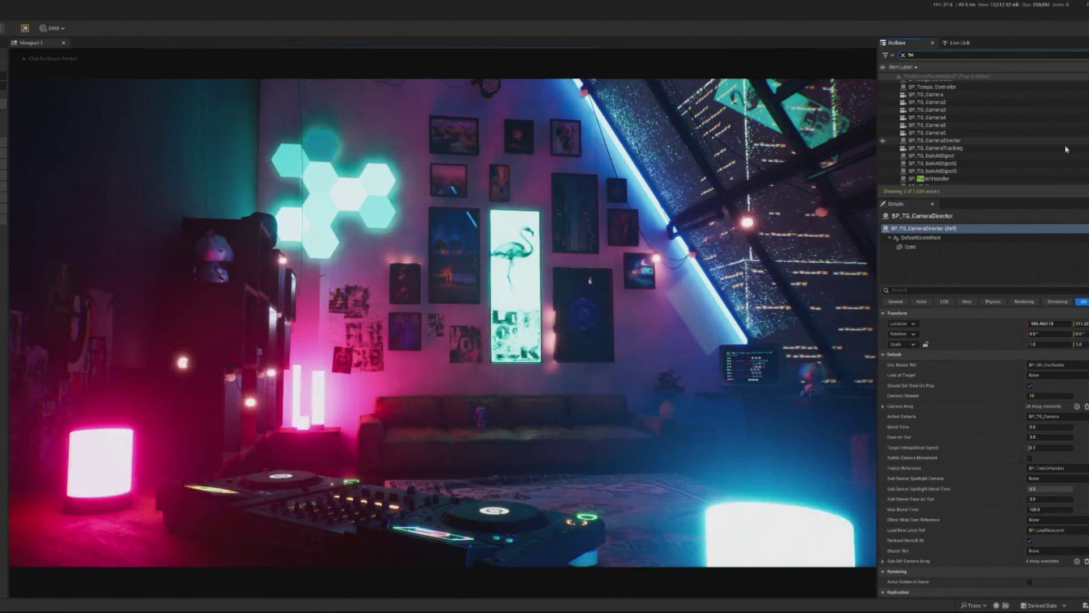
click(920, 84)
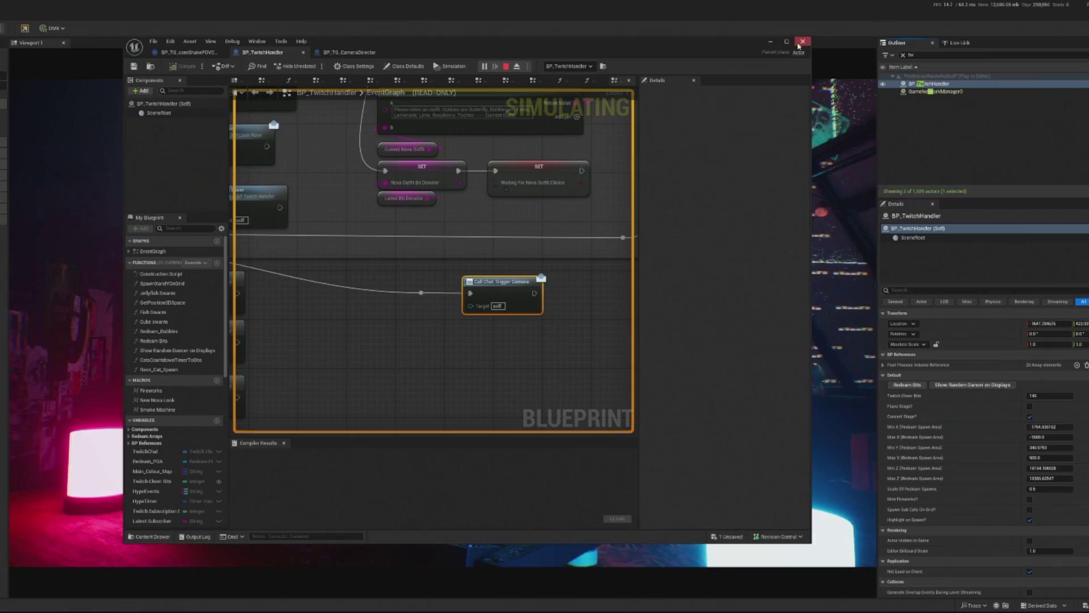
Step: Close the BP_TwitchHandler editor, redeem Bits during play, and stop after the dancer's performance
click(803, 41)
click(919, 386)
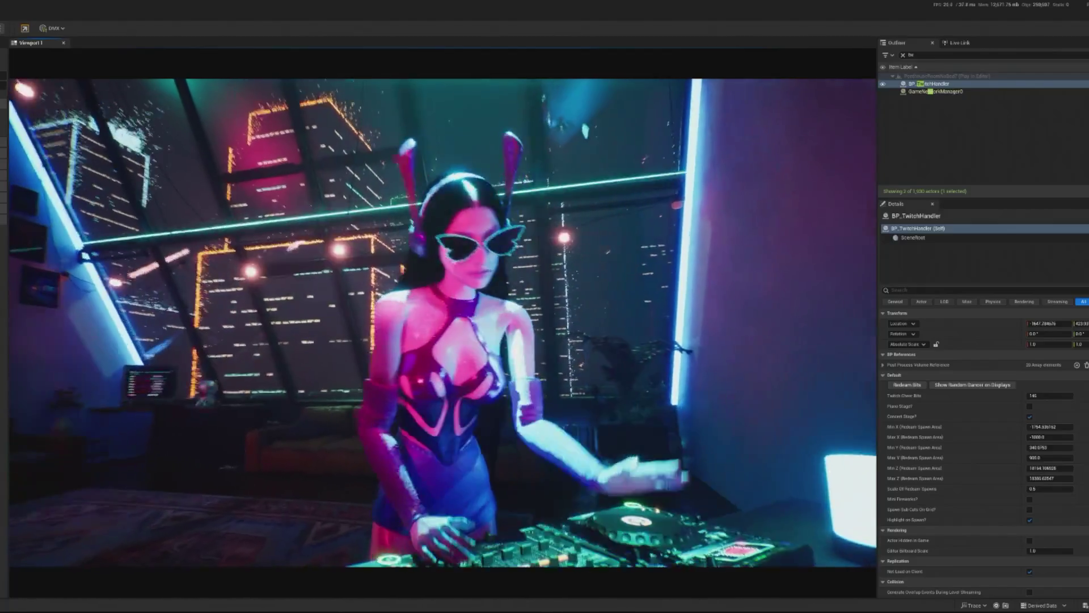
key(Escape)
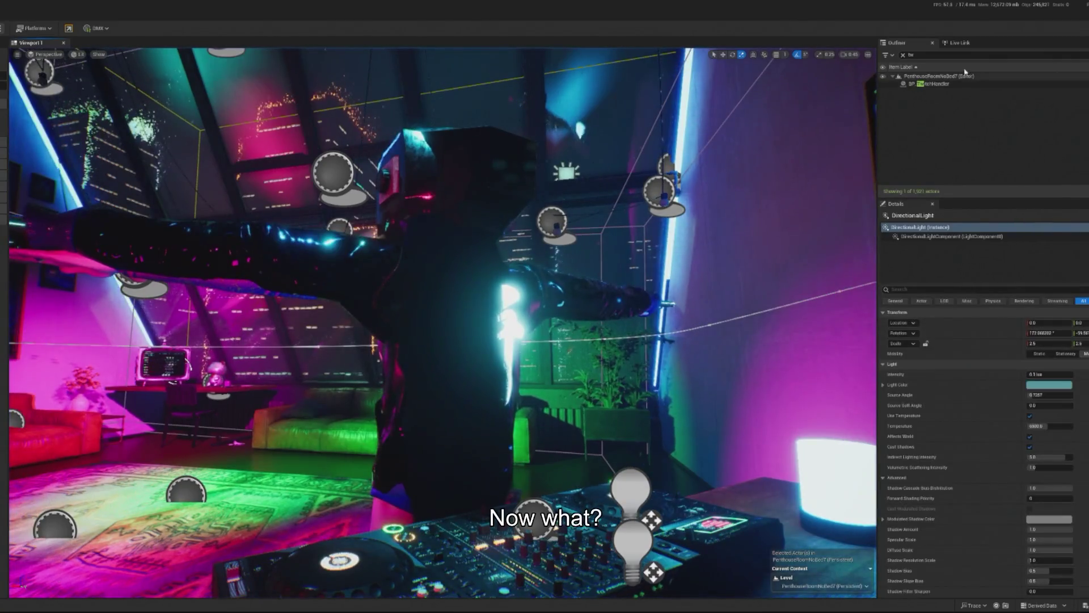
Step: Insert a Flip Flop between Shake Pulse FOVChilled and Shake Pulse Slow Chilled, then play the level
text(dr)
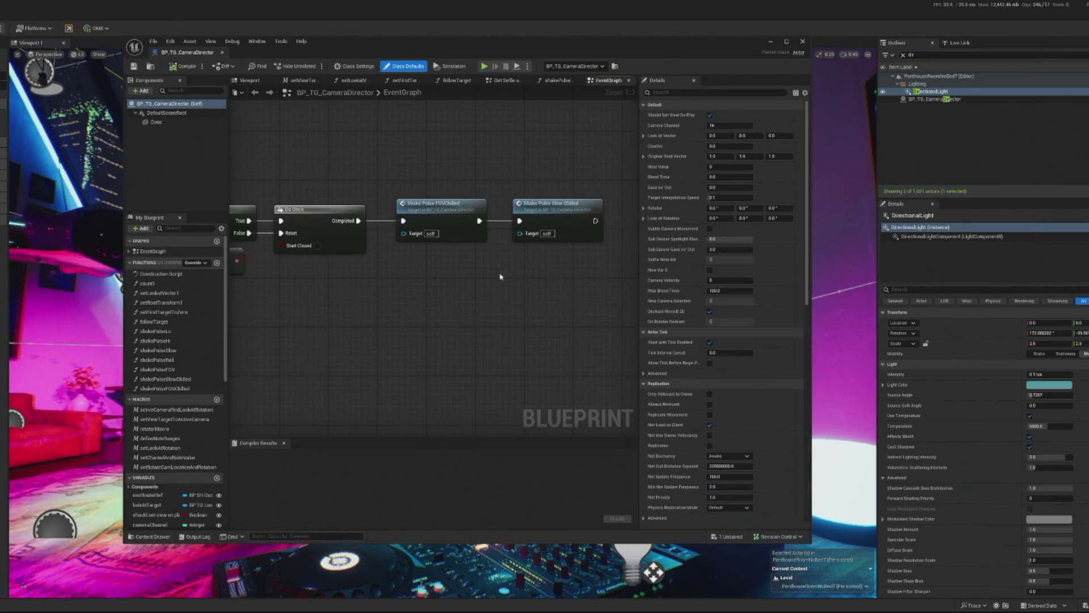
right_click(500, 276)
text(flip)
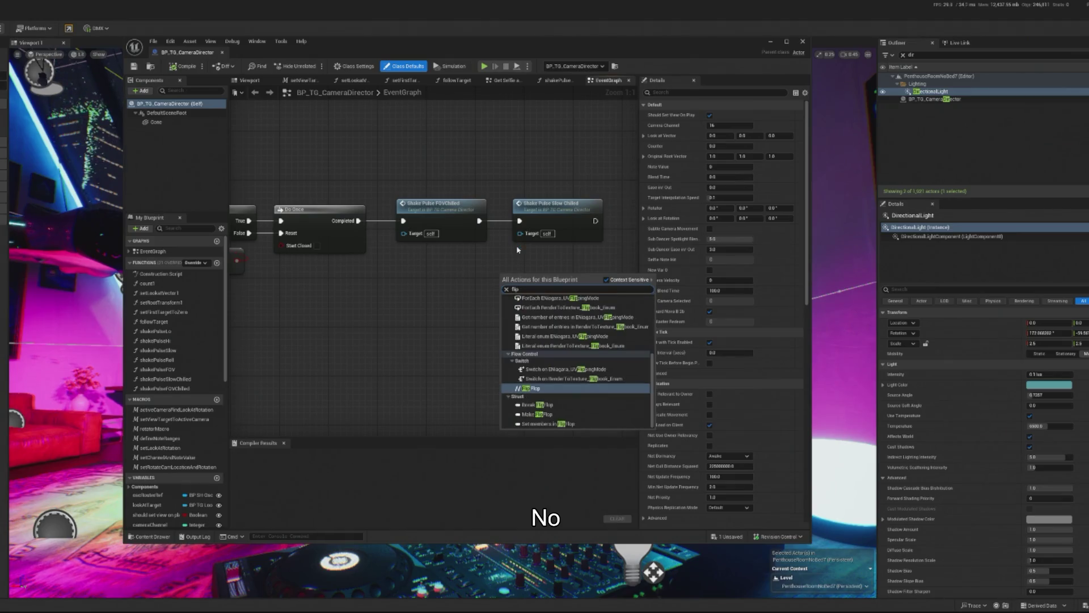
click(531, 388)
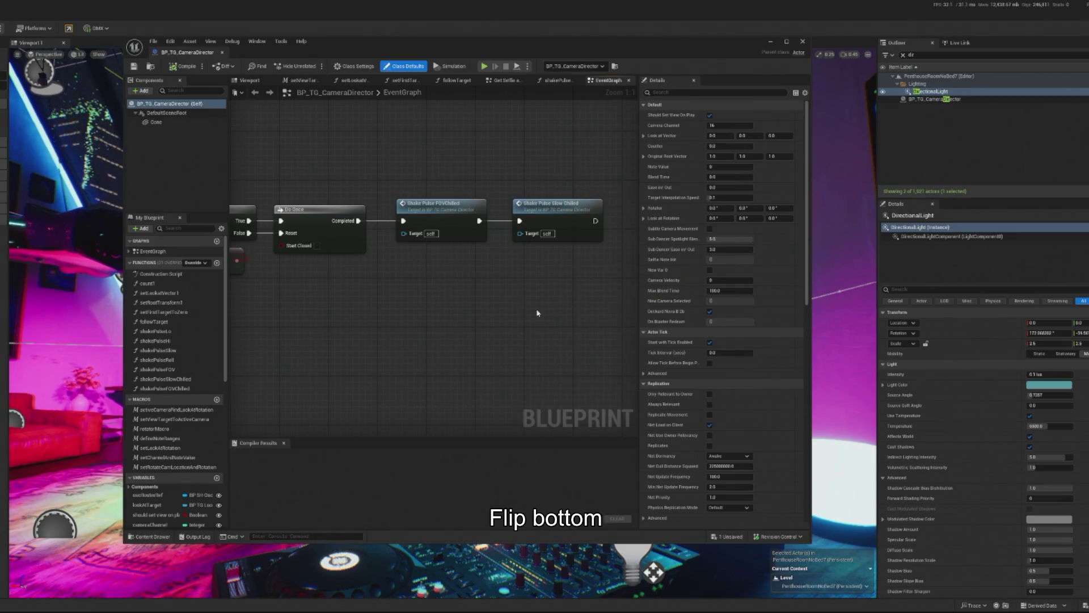
click(439, 226)
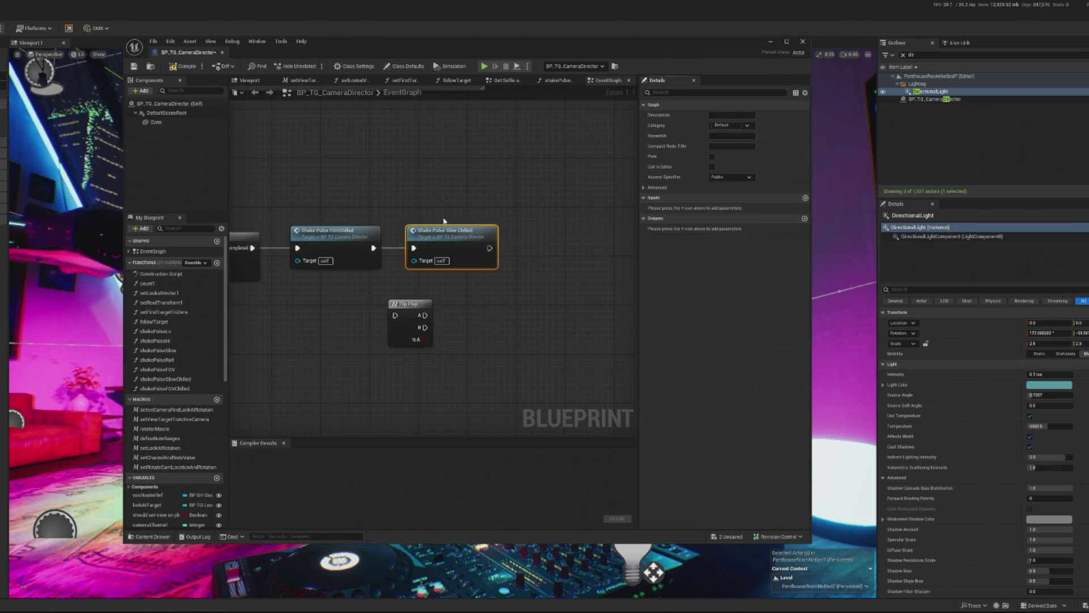
mouse_move(438, 226)
mouse_down()
mouse_move(501, 230)
mouse_move(504, 244)
mouse_move(491, 244)
mouse_up()
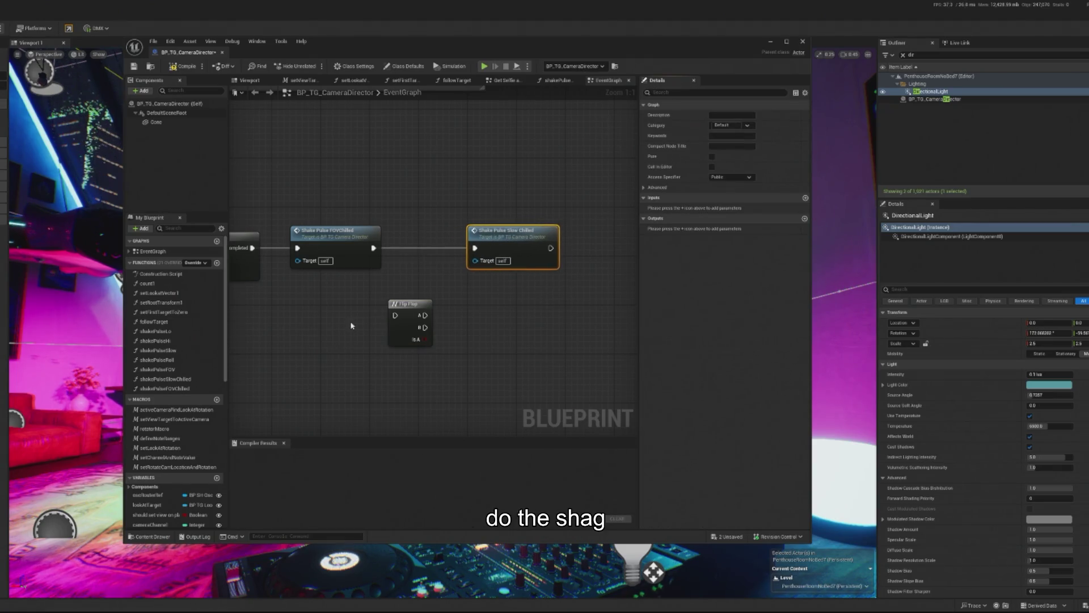
mouse_move(374, 248)
mouse_down()
mouse_move(407, 316)
mouse_move(418, 244)
mouse_move(492, 255)
mouse_up()
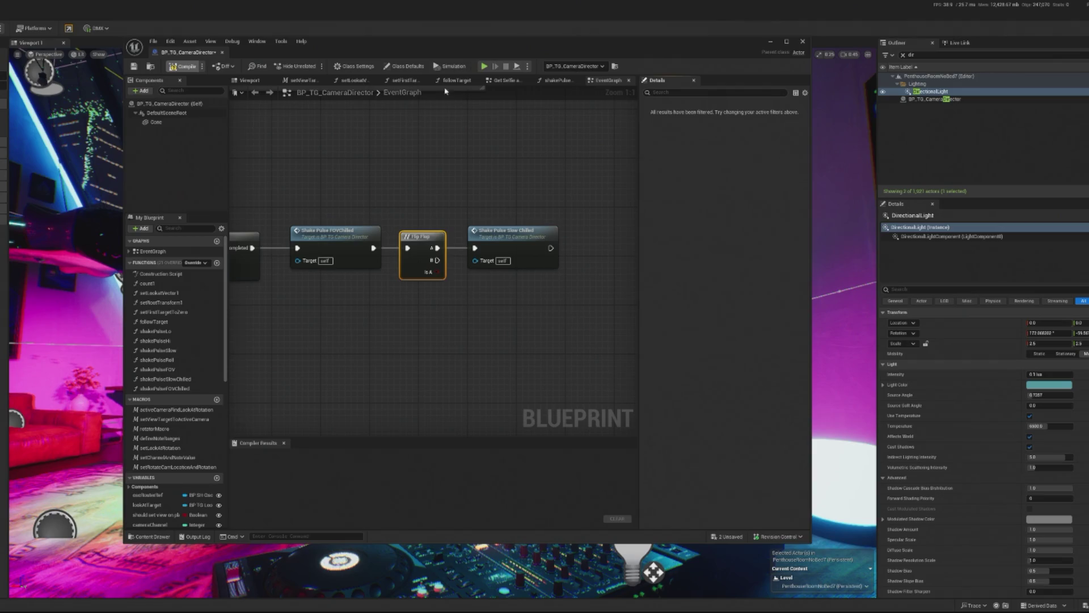
key(alt+p)
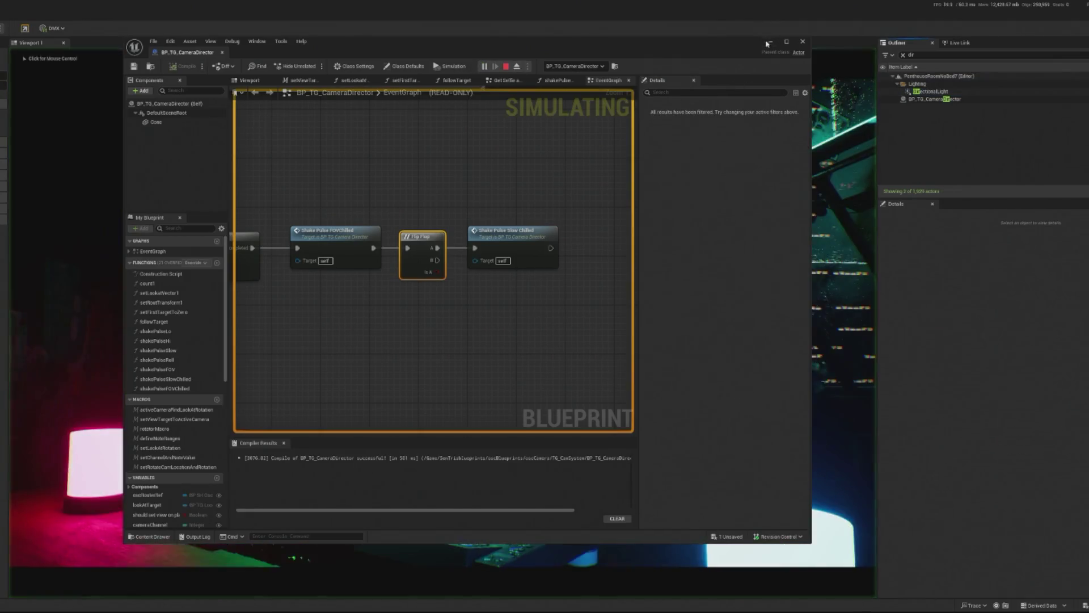
Step: Hide the blueprint editor and select BP_TwitchHandler in the Outliner by filtering for 'twi'
click(770, 40)
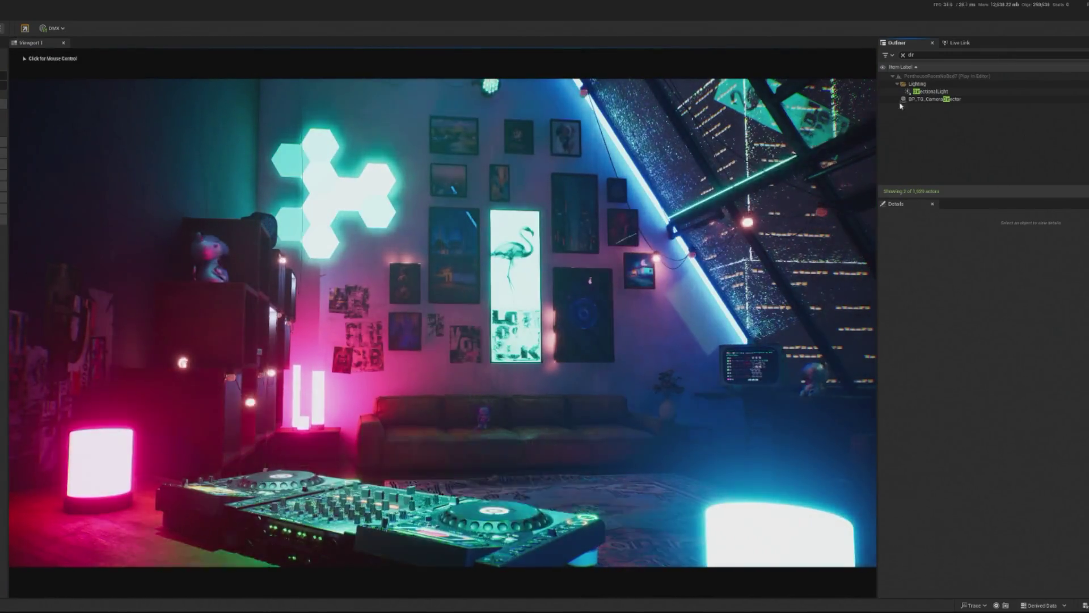
click(903, 54)
text(t)
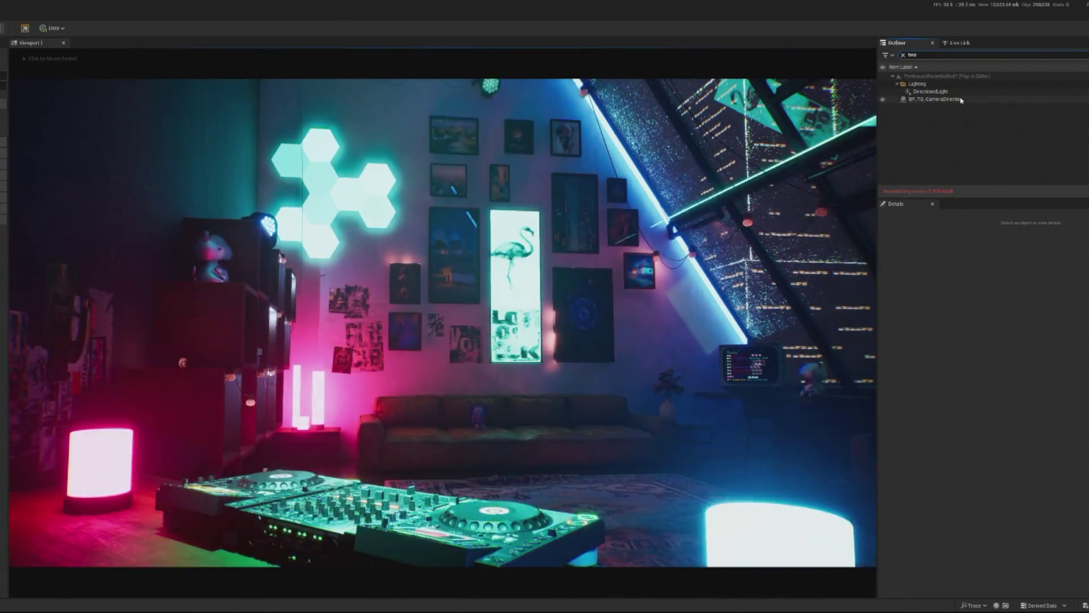
text(wi)
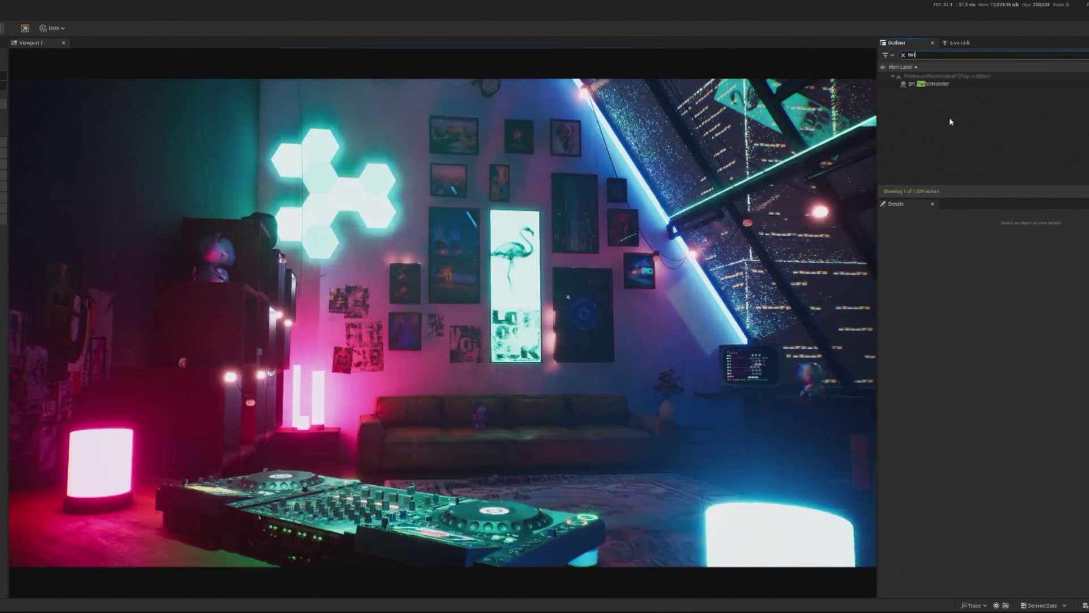
click(930, 84)
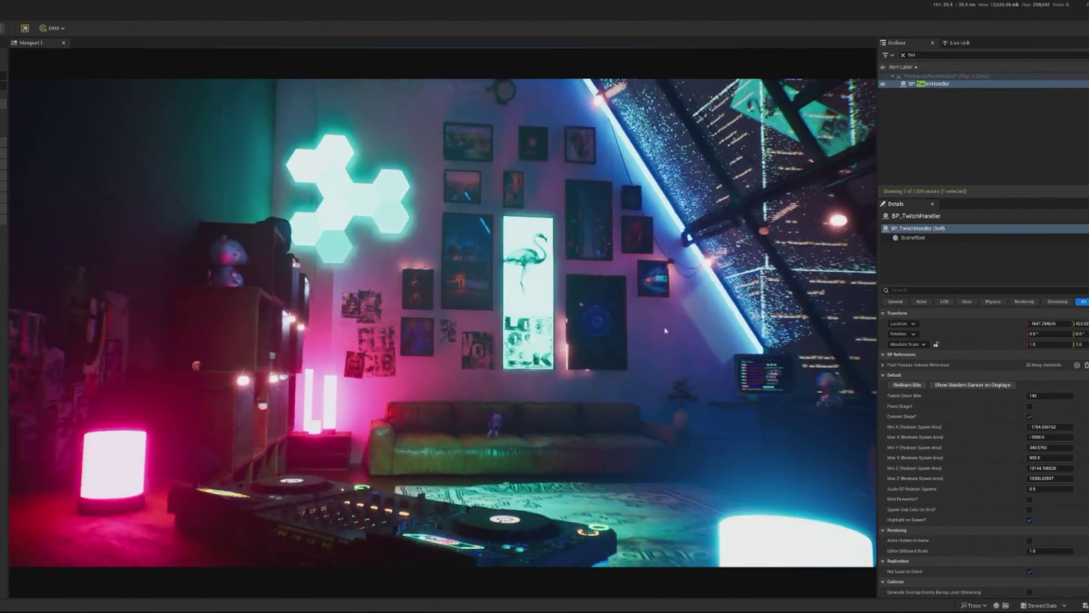
Step: Release the mouse from the running game with Shift+F1 and stop the play session
click(681, 318)
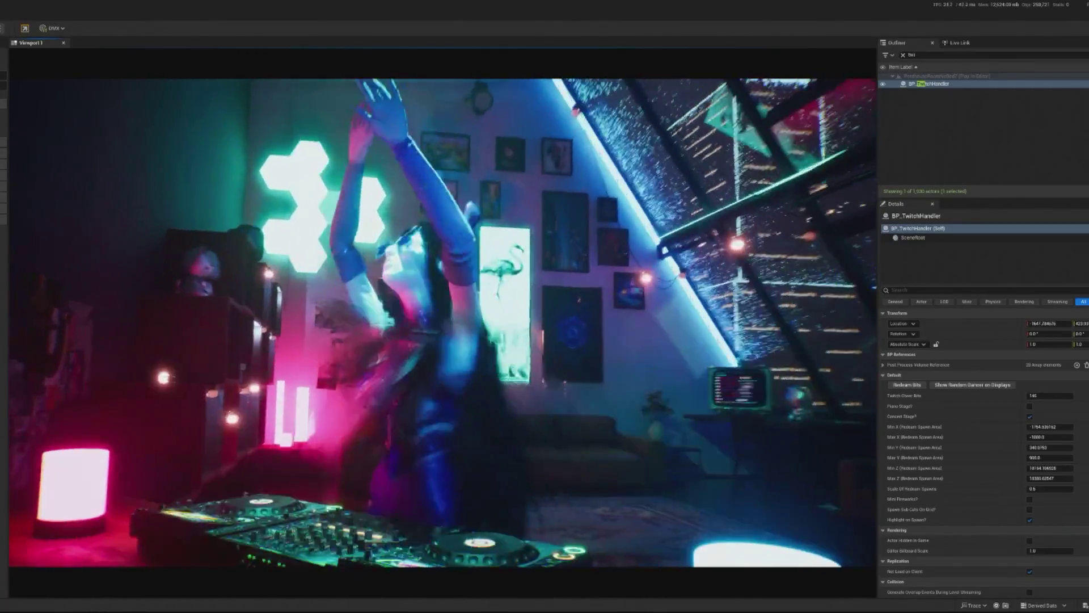
key(shift+F1)
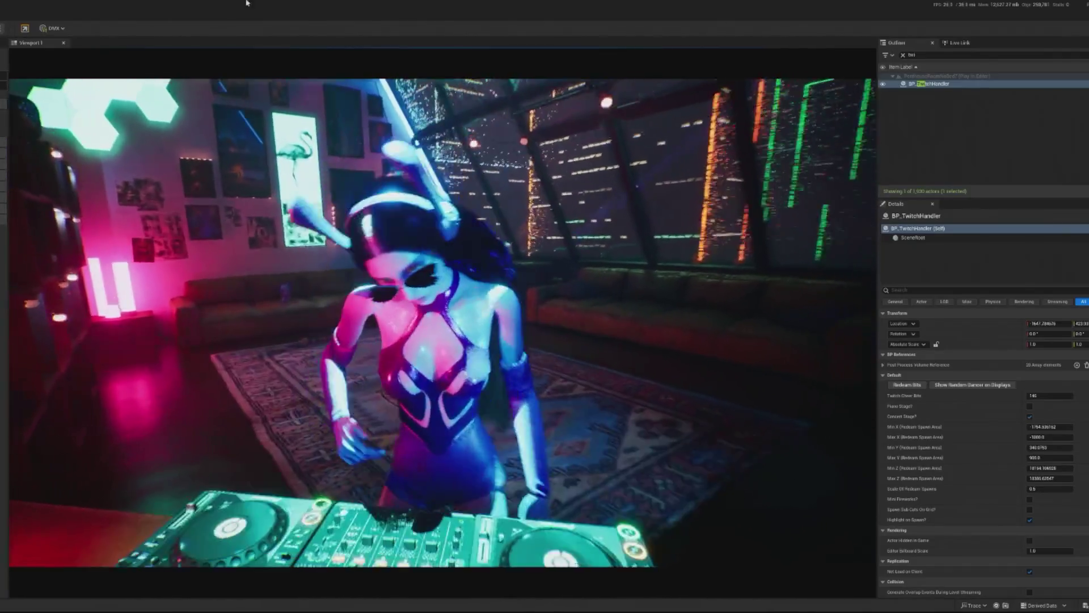
click(246, 227)
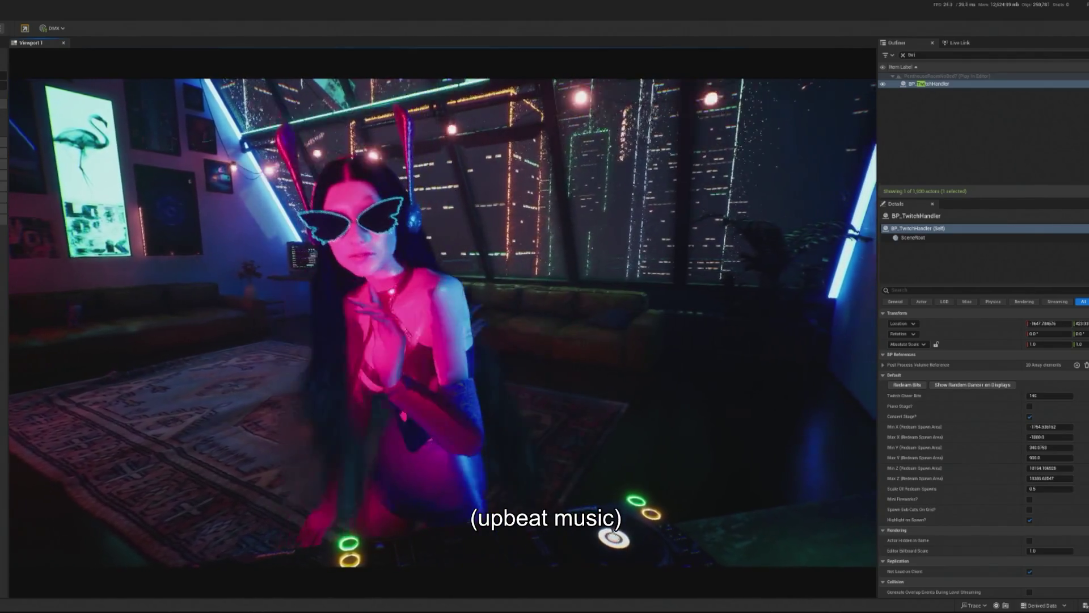
key(Escape)
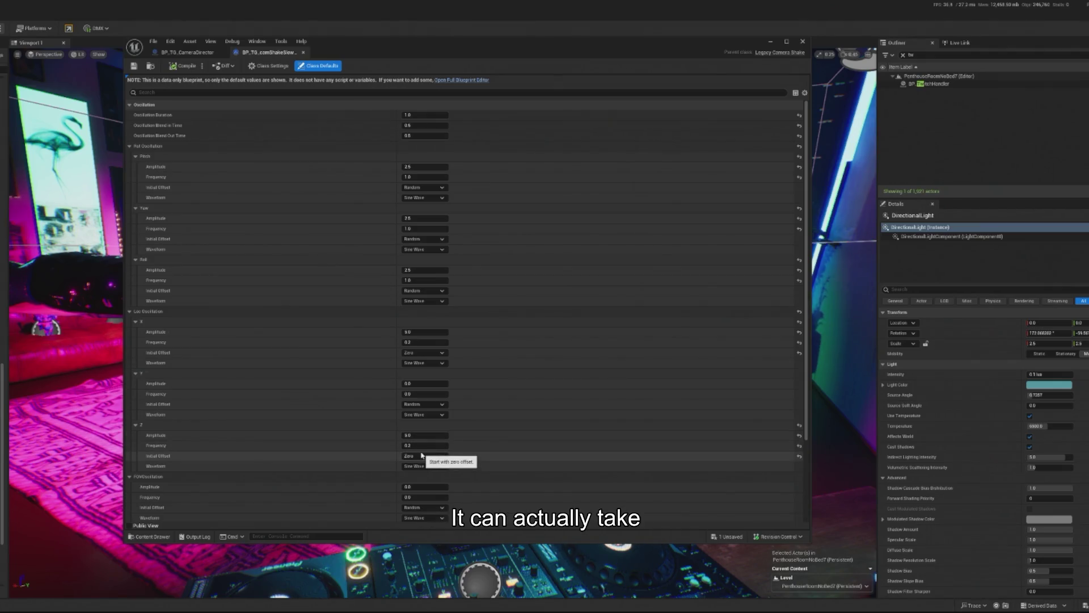
Step: In BP_TG_camShakeSlow, set rotation frequencies to 2.0 and X/Z location frequencies to 0.4
scroll(437, 432, down, 2)
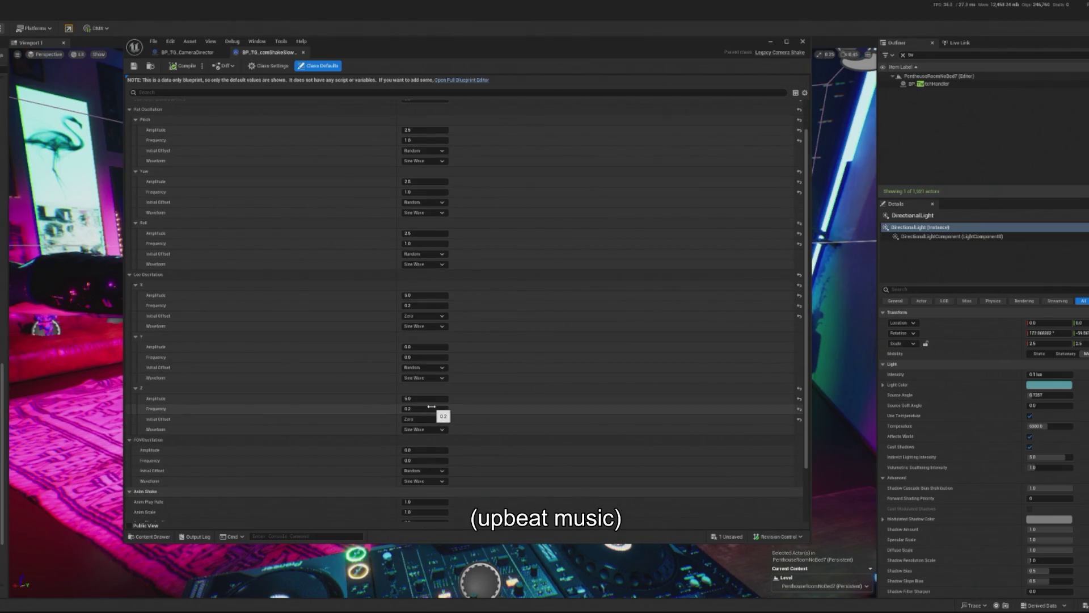
scroll(448, 406, up, 2)
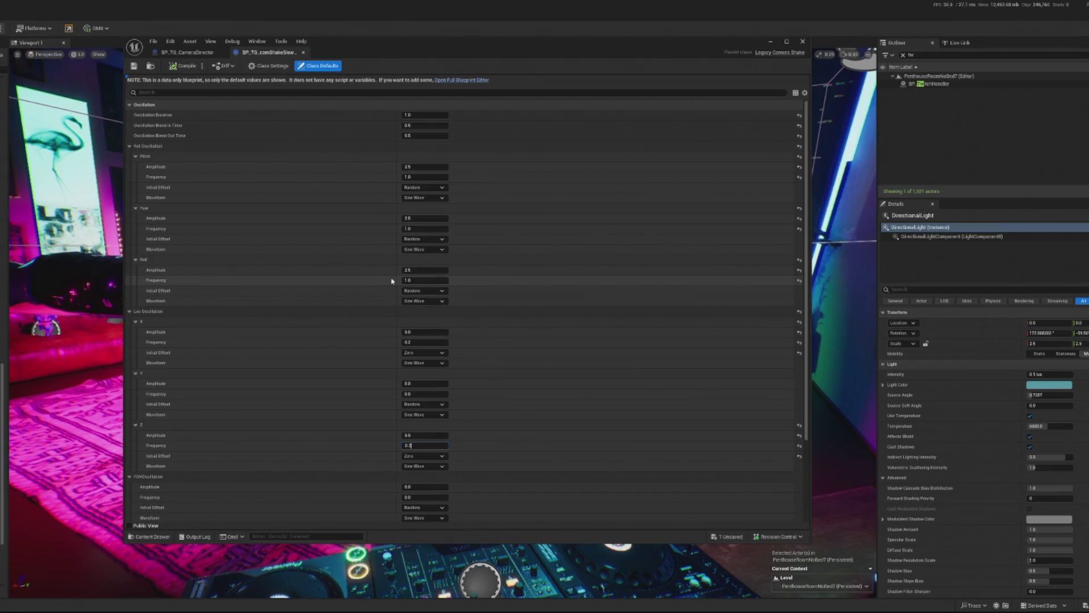
click(427, 278)
text(2)
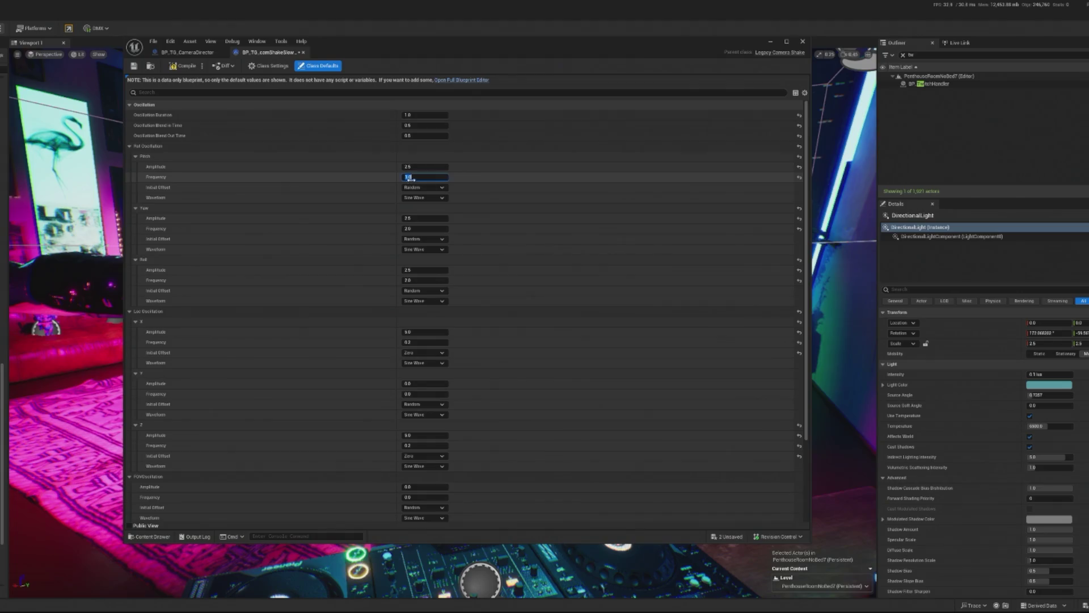
key(Return)
scroll(472, 404, down, 3)
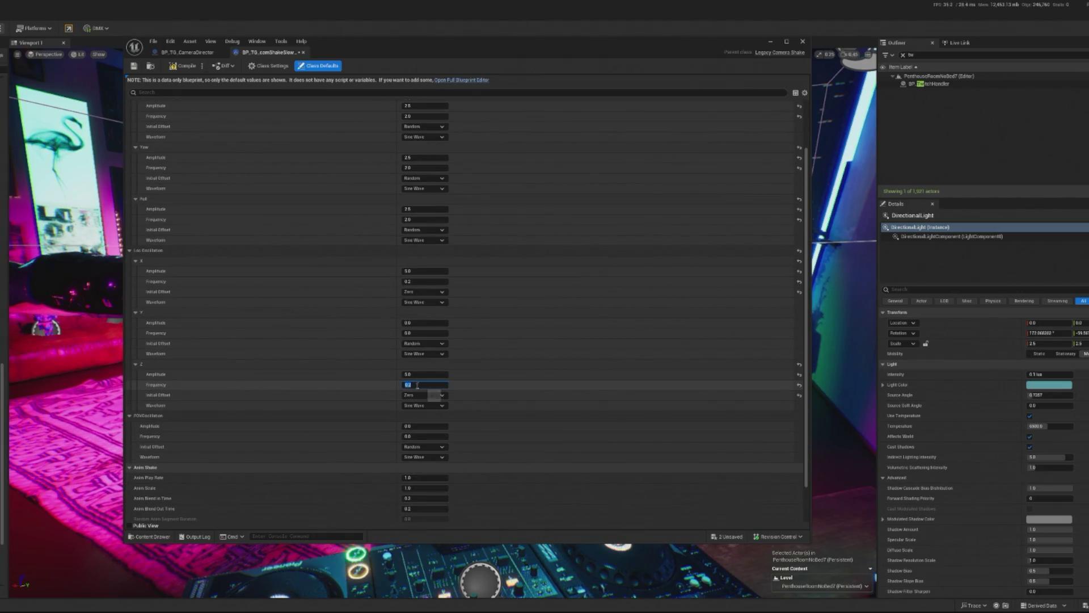
text(0.4)
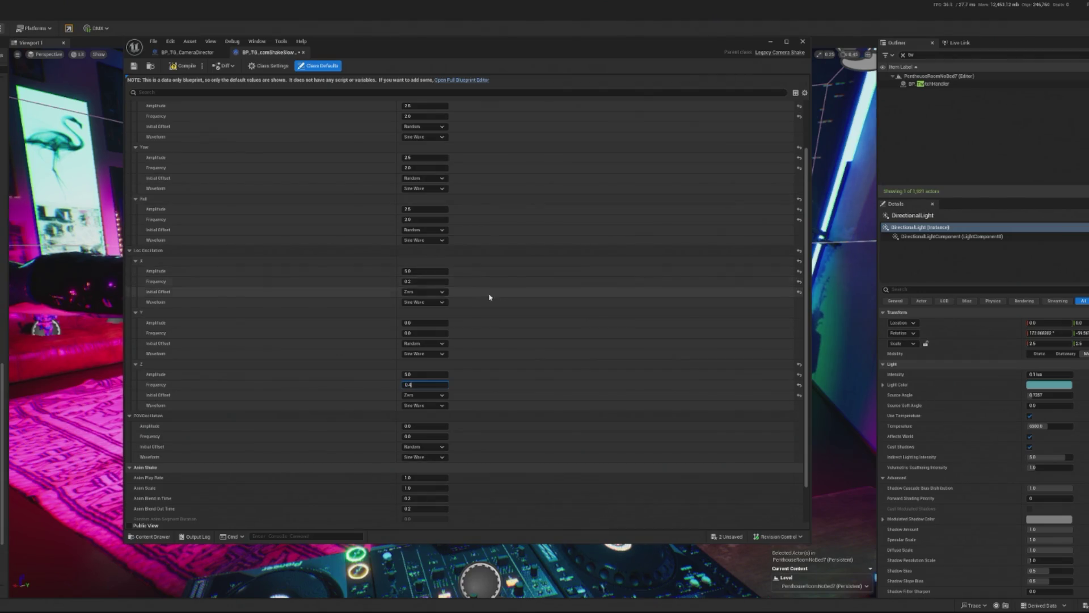
text(0.4)
Step: Check the Shake Pulse Slow Chilled function in CameraDirector, then hide the blueprint editor
click(187, 53)
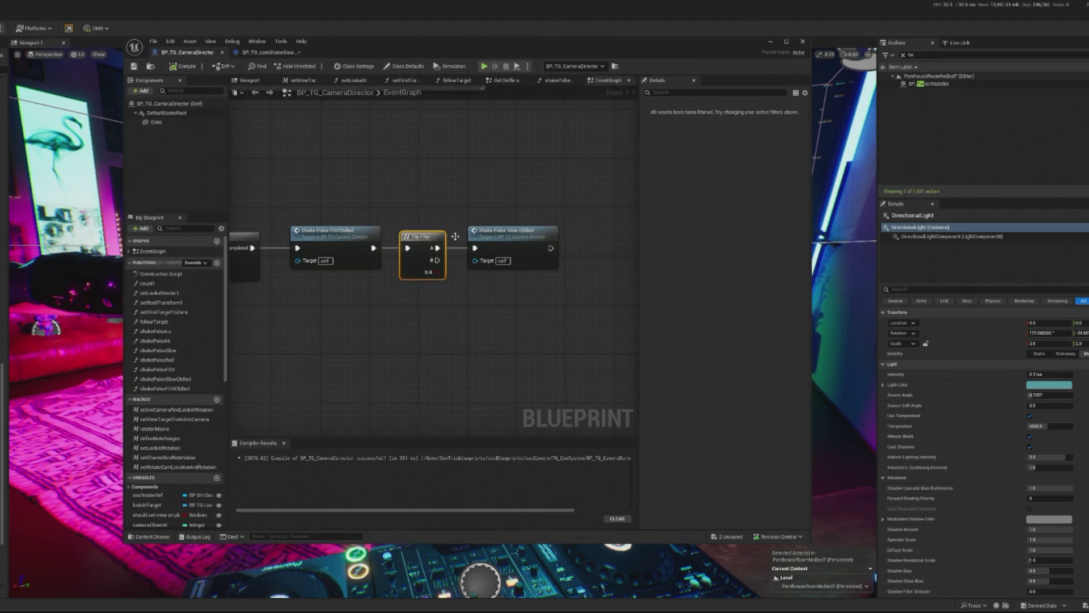
double_click(526, 245)
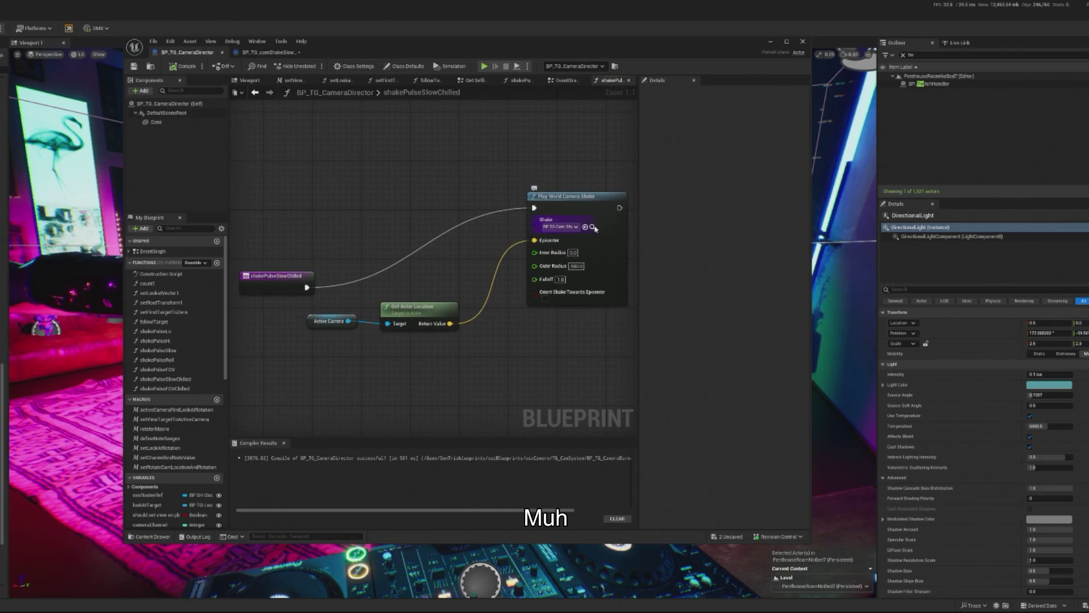
click(269, 52)
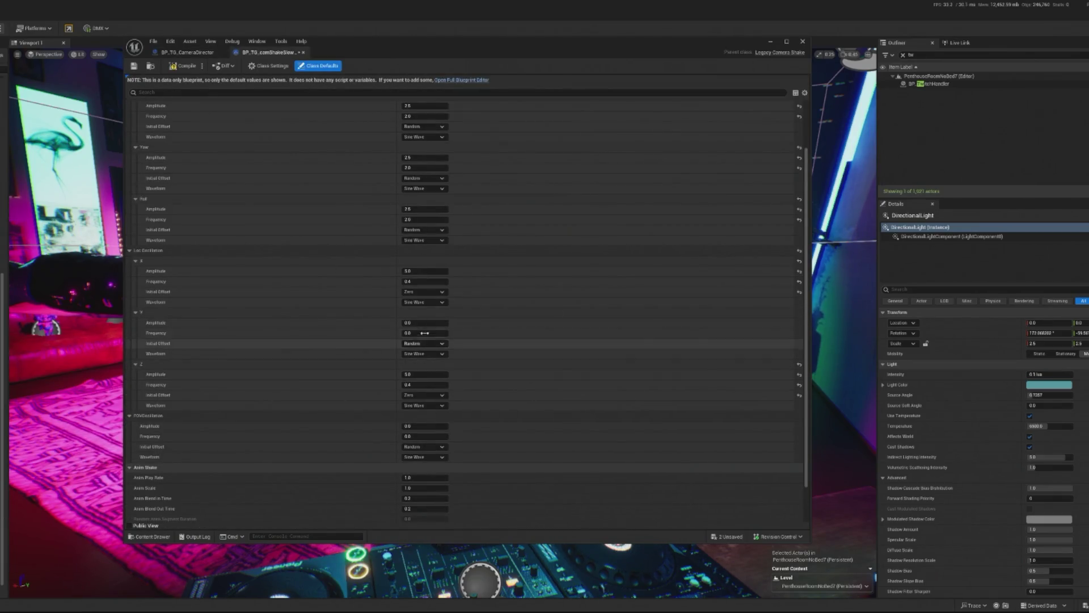
scroll(432, 375, down, 1)
scroll(433, 375, up, 4)
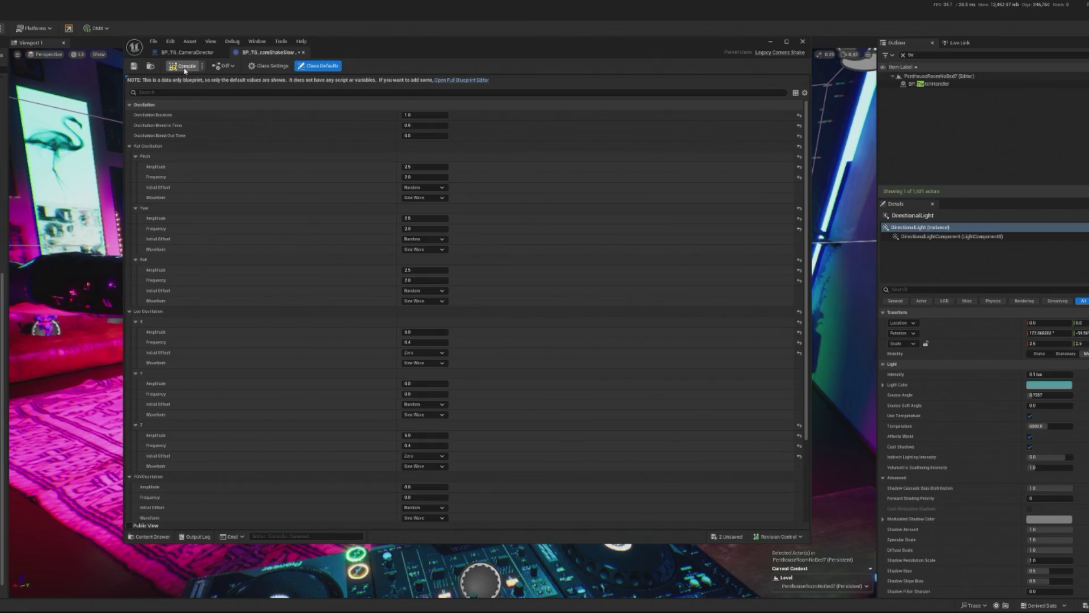
click(771, 43)
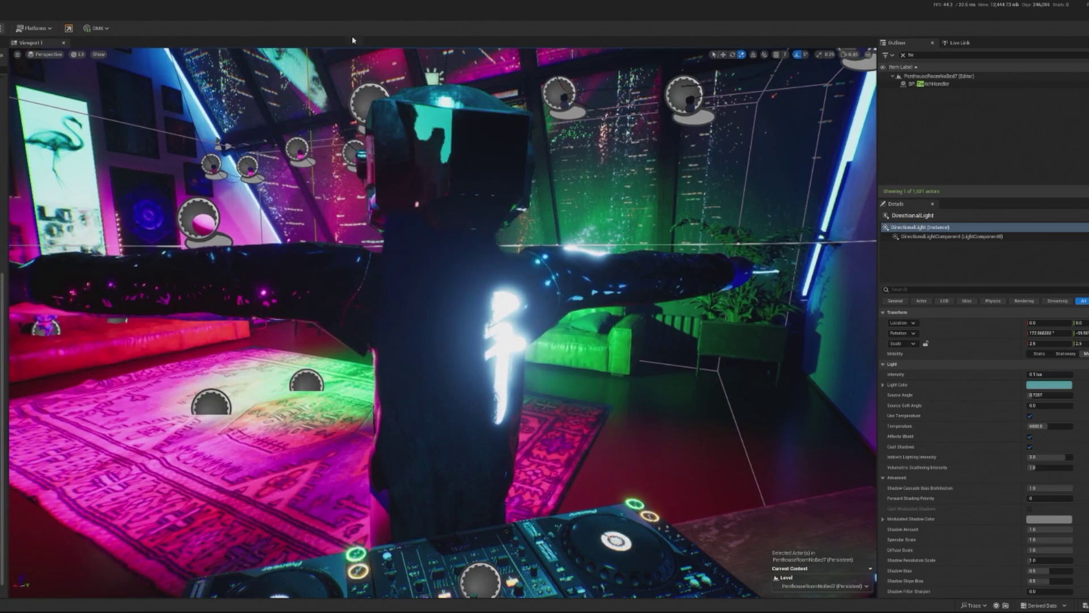
Step: Play the level and trigger a test bits redeem from BP_TwitchHandler
click(962, 97)
click(930, 84)
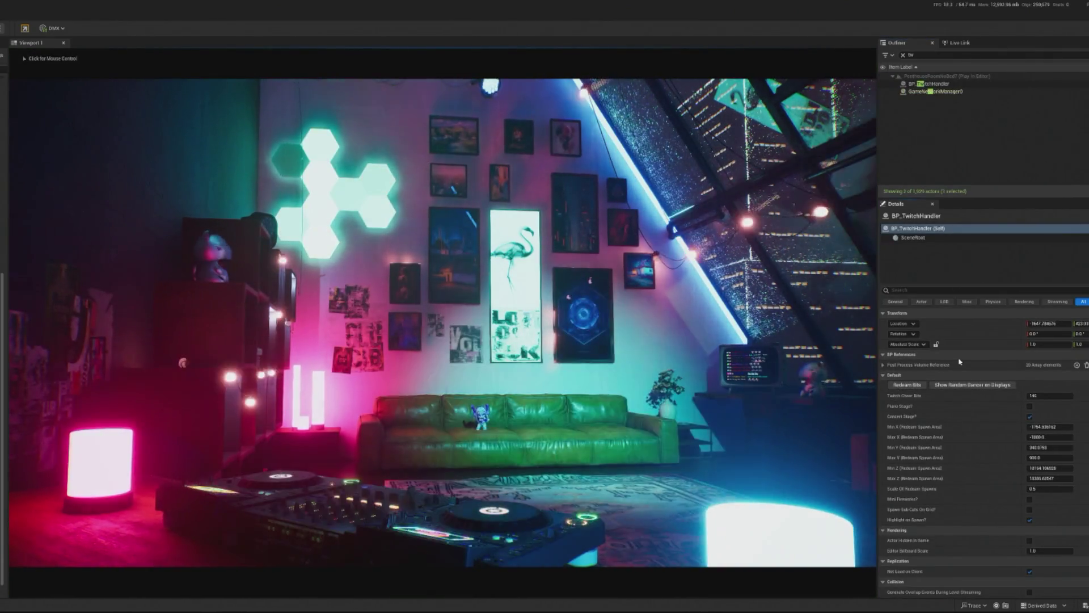
click(897, 385)
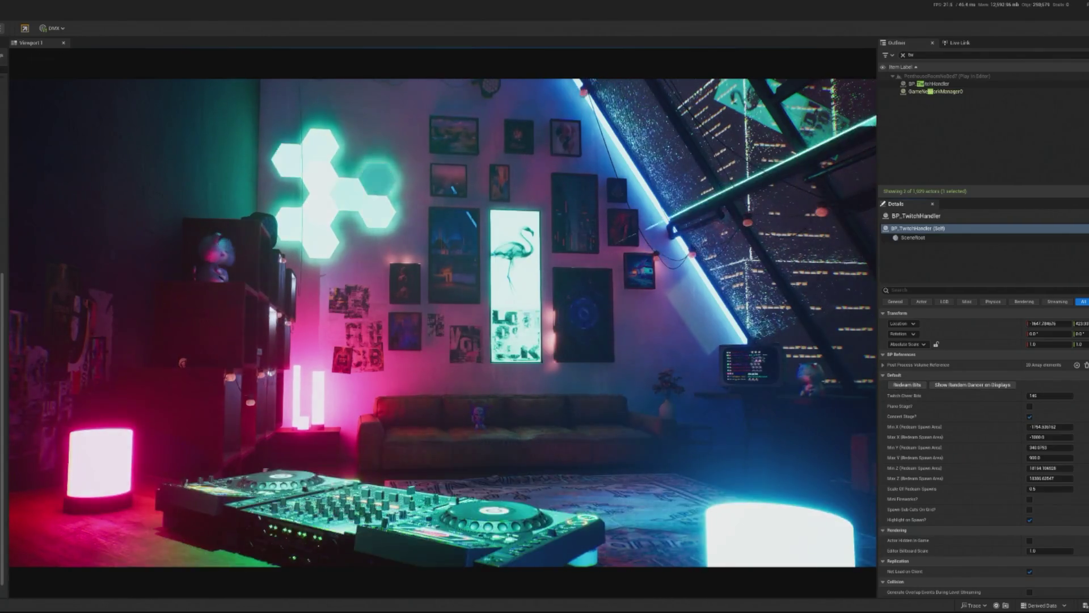
key(Escape)
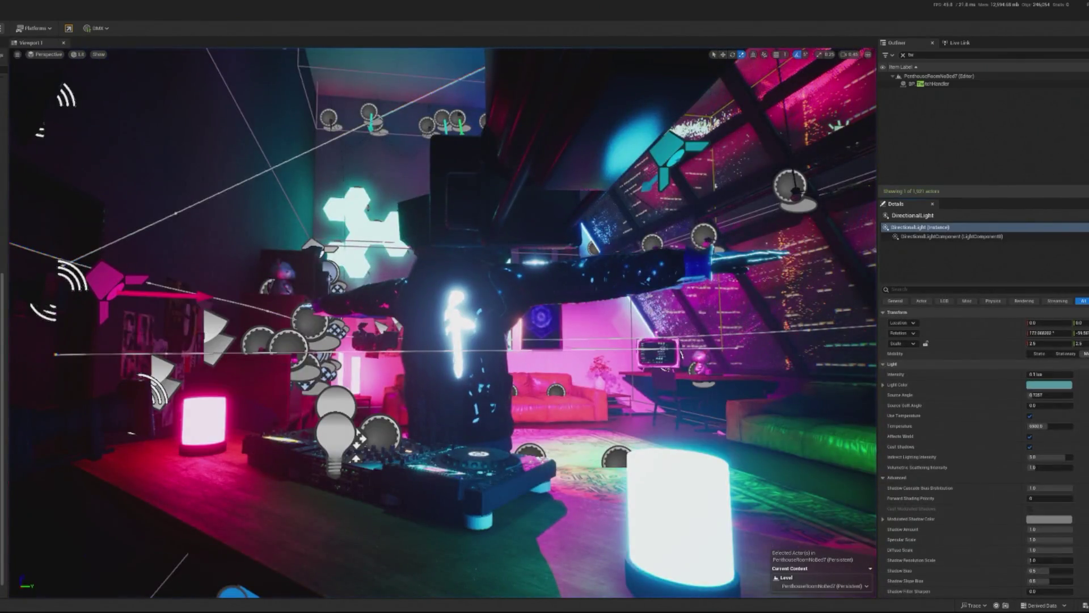
Step: Restart play, redeem bits again and watch the faster shake before stopping
key(alt+p)
click(931, 83)
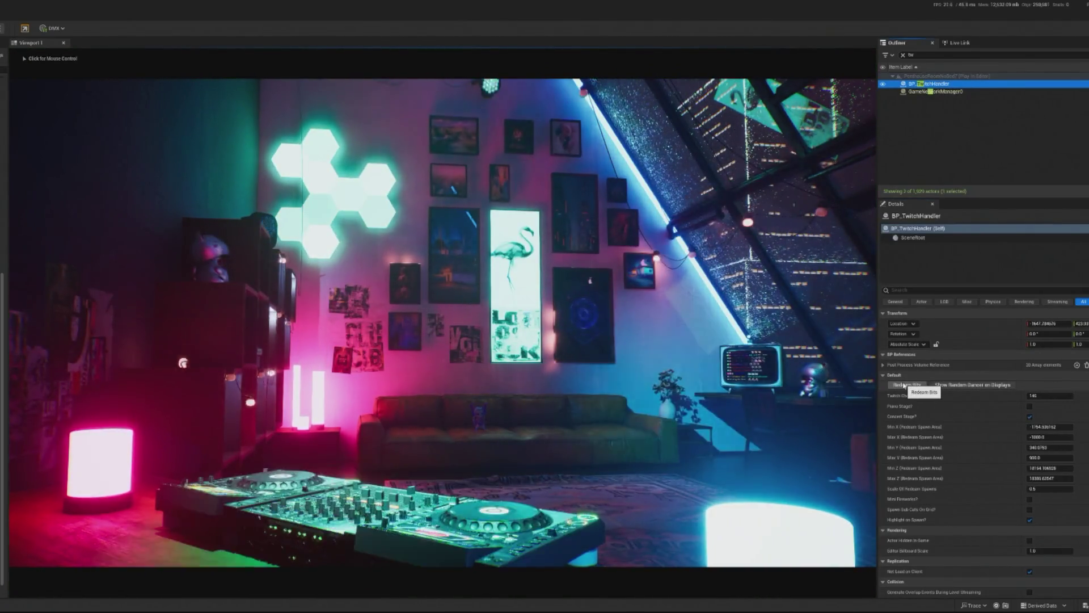
click(905, 386)
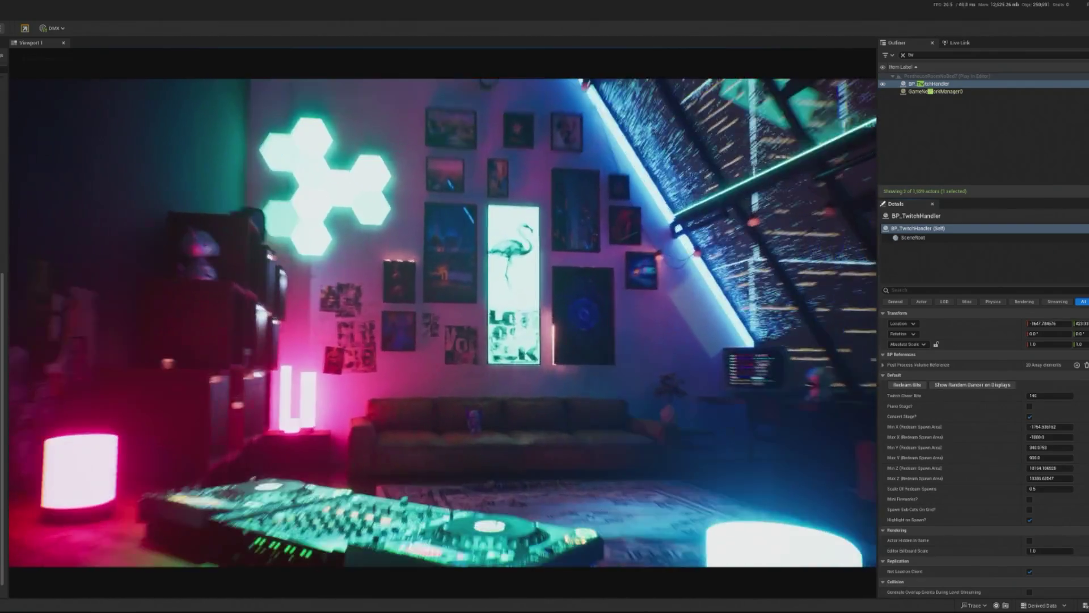
key(shift+F1)
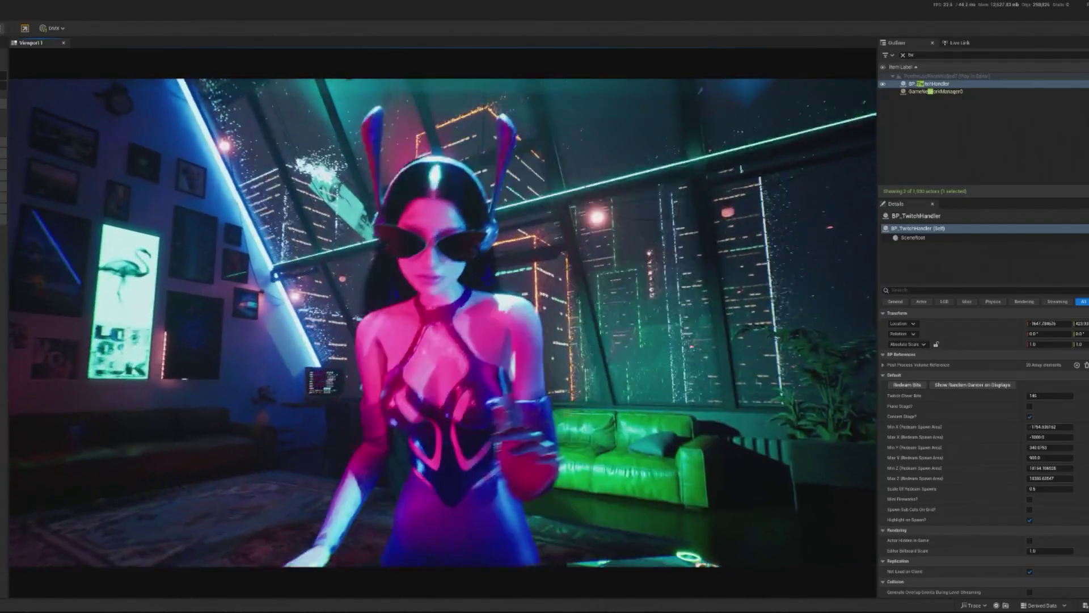
key(Escape)
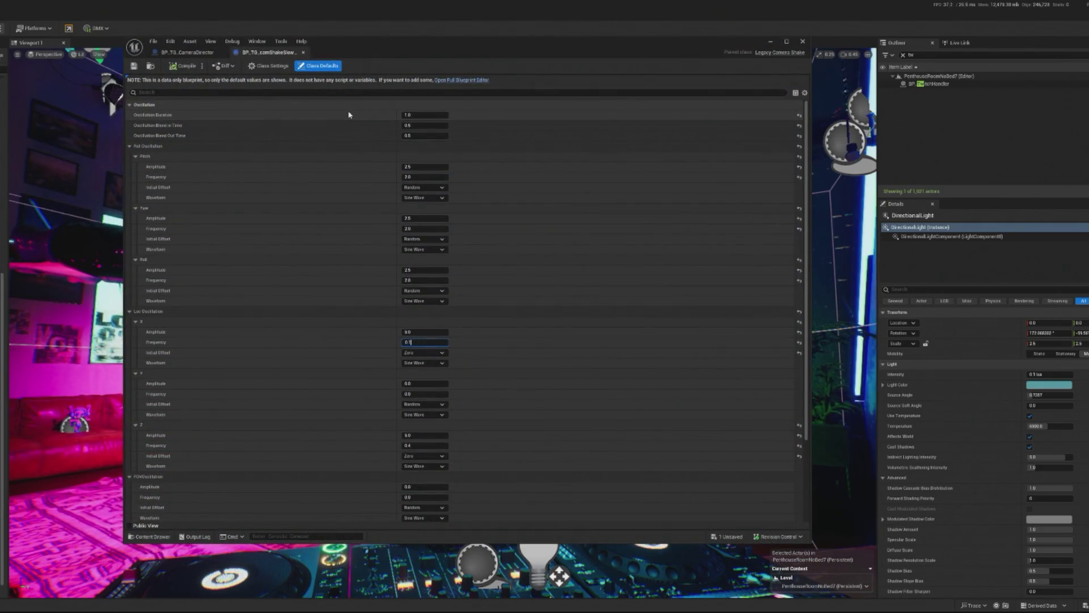
Step: Set X and Z location frequencies to 0.1 and rotation frequencies to 0.5, close the editor, and play
click(432, 444)
key(ctrl+a)
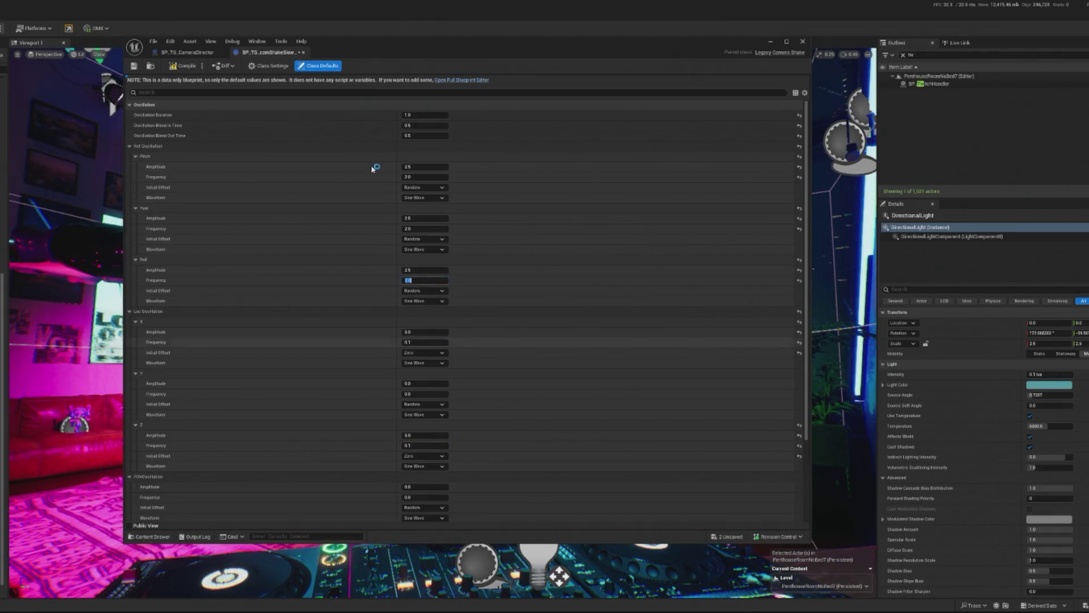
key(Return)
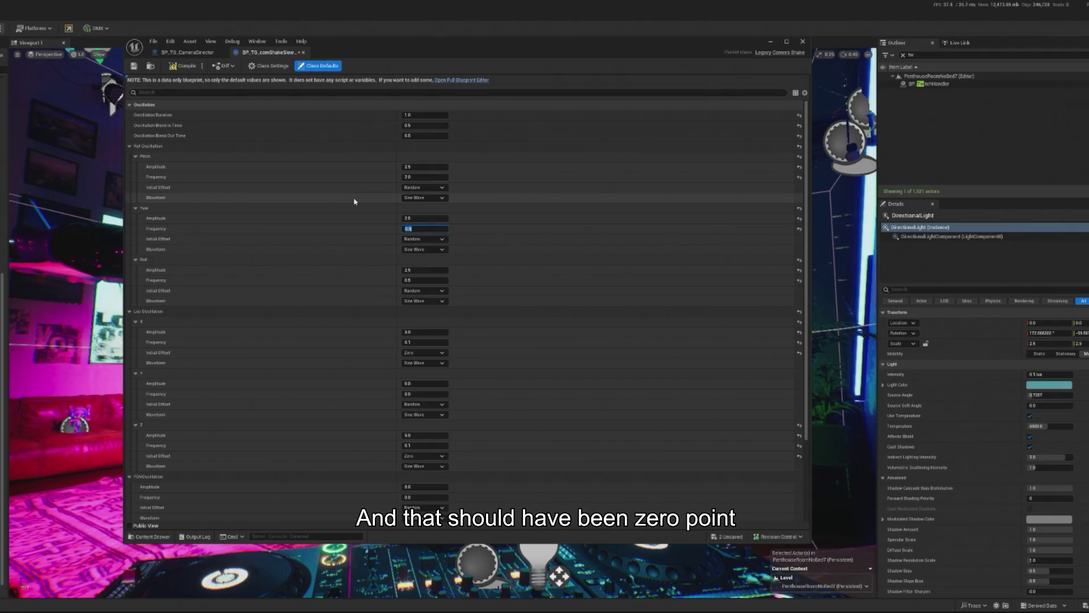
click(409, 177)
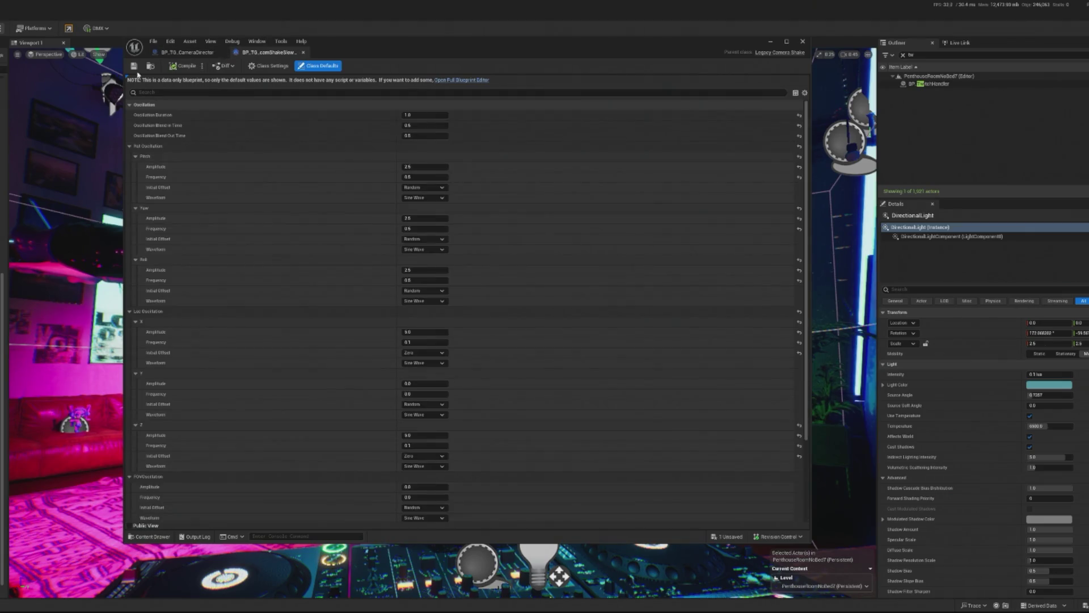
click(803, 41)
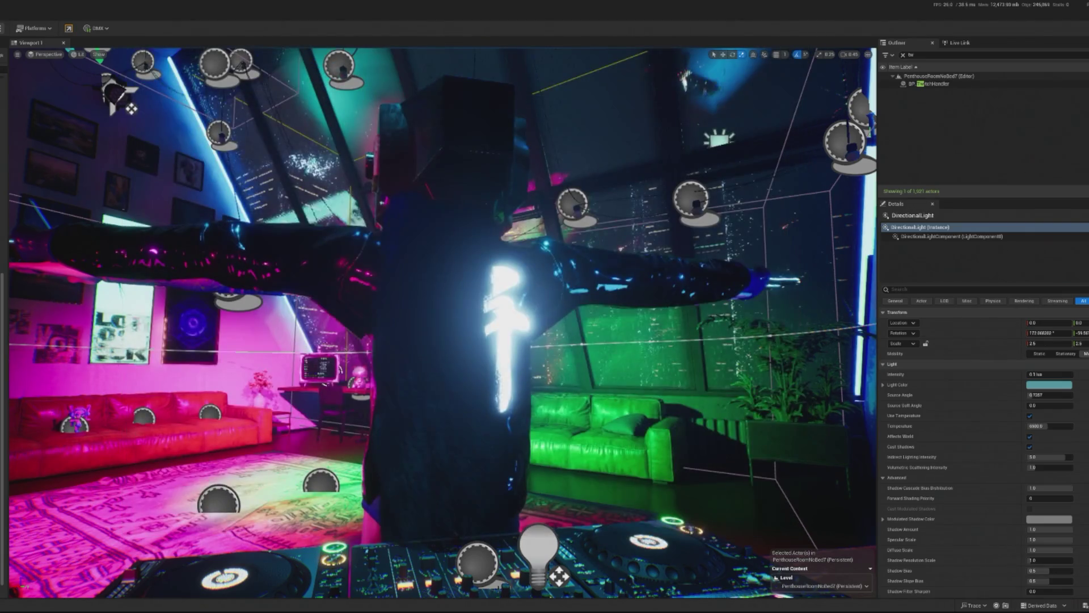
key(alt+p)
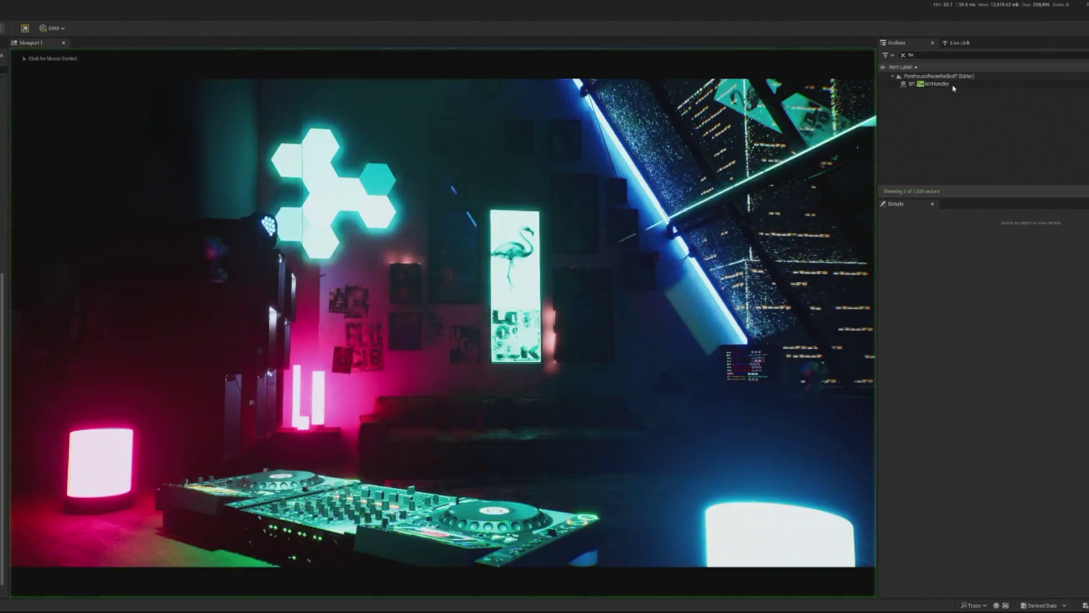
Step: Restart play, select BP_TwitchHandler, redeem bits and watch the camera sweep around the DJ
click(929, 83)
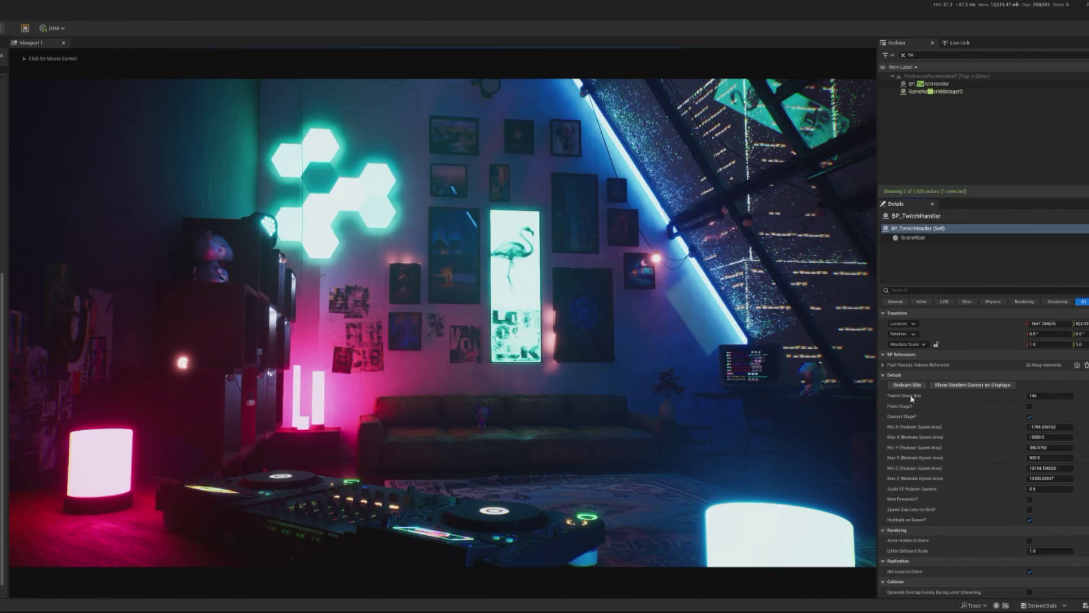
key(Escape)
key(alt+p)
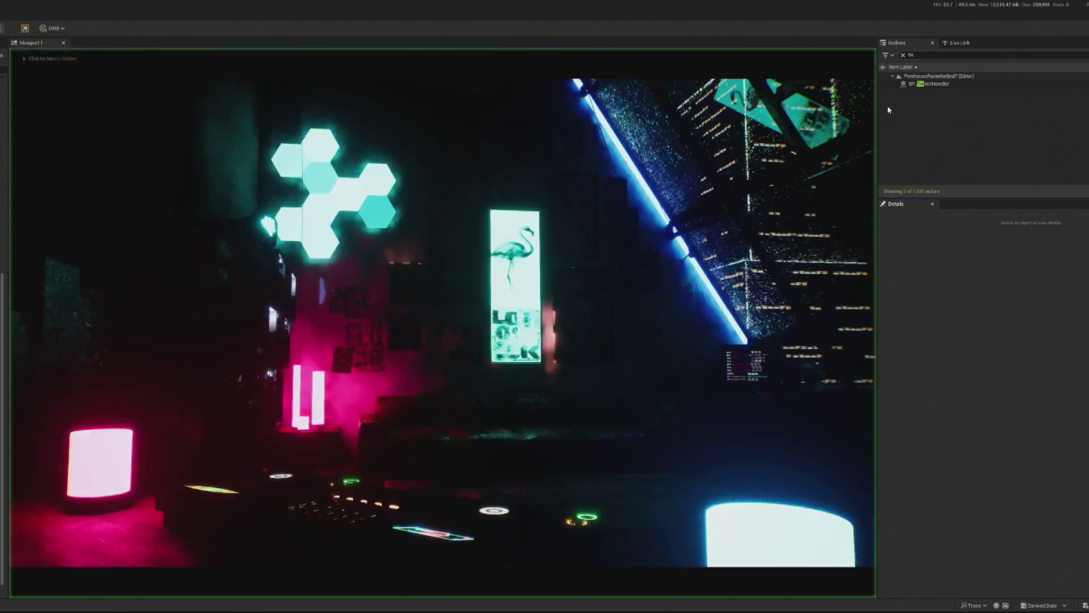
click(928, 84)
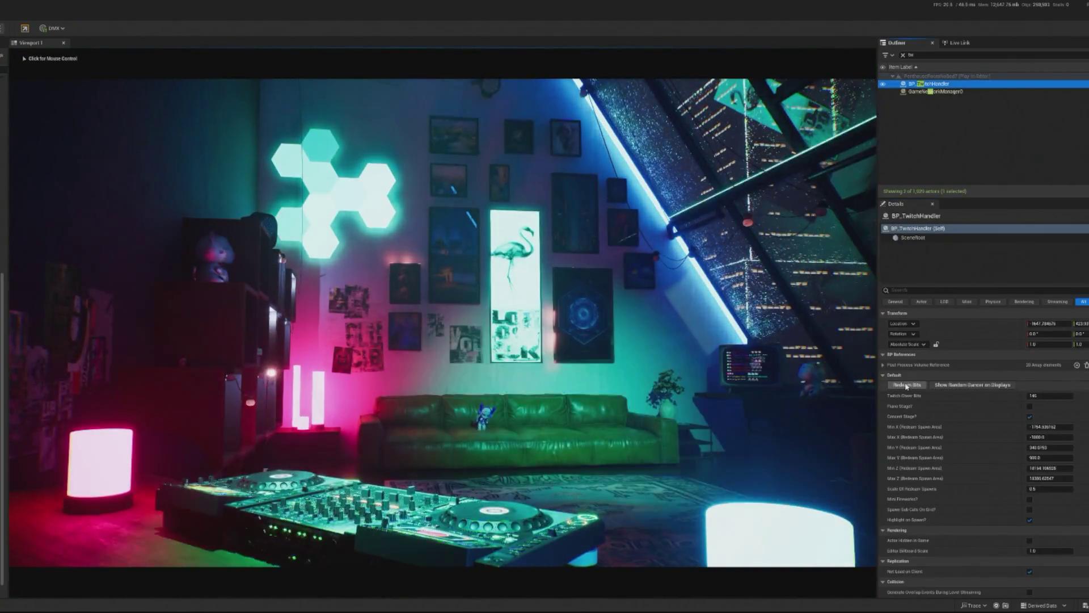
click(738, 397)
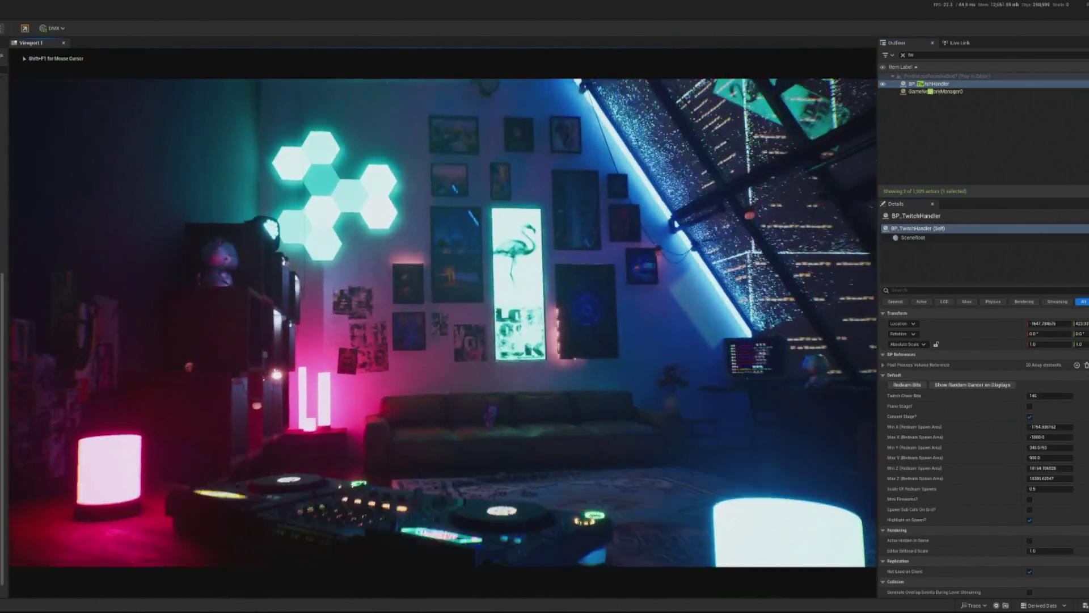
key(shift+F1)
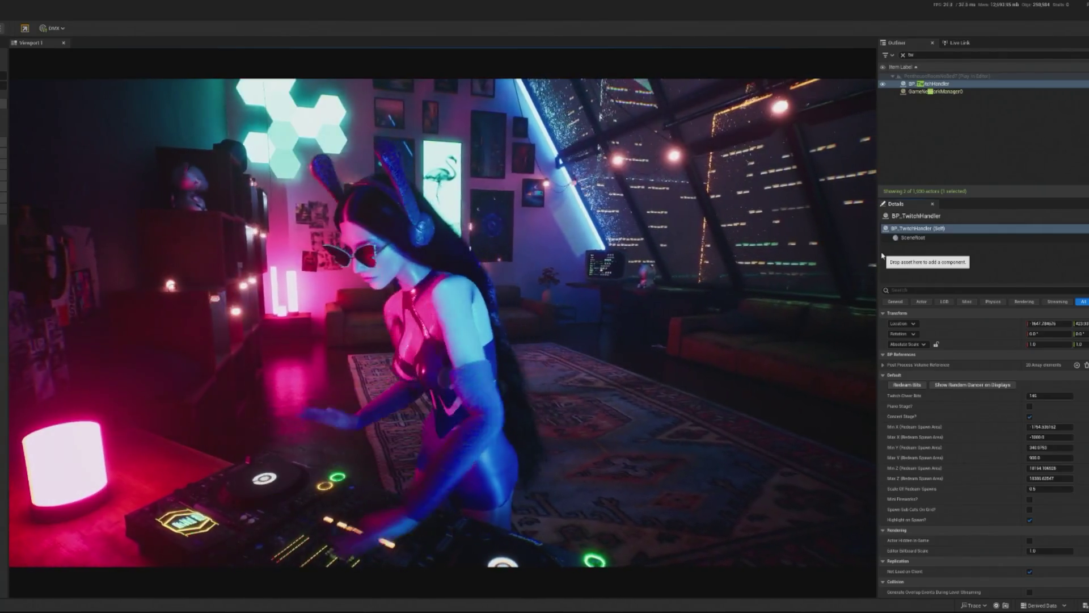
click(556, 263)
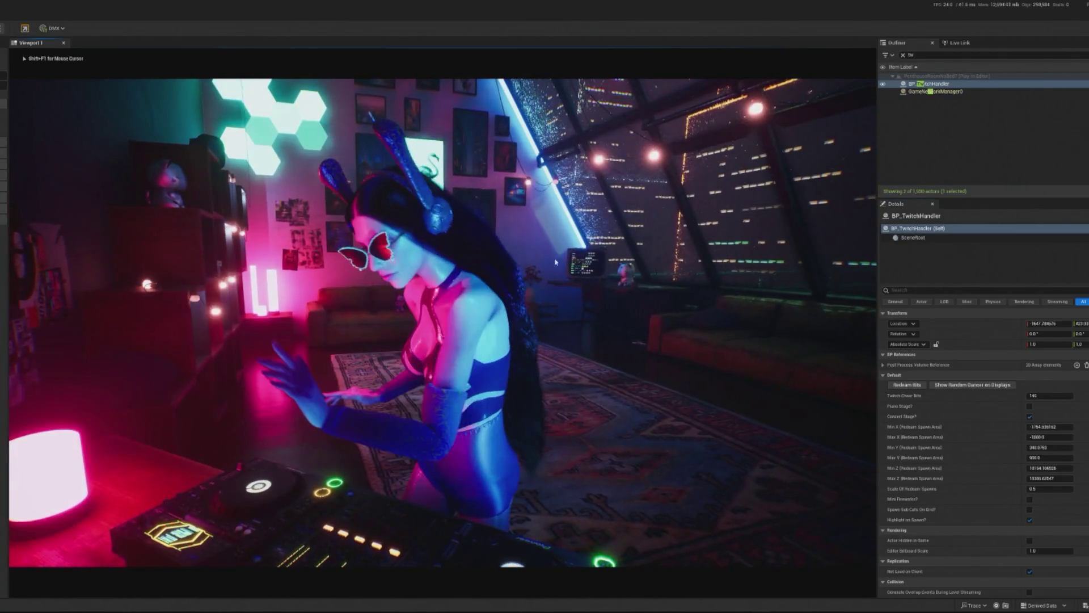
Step: Stop play and find the Call Chat Trigger Camera node in the TwitchHandler event graph
key(Escape)
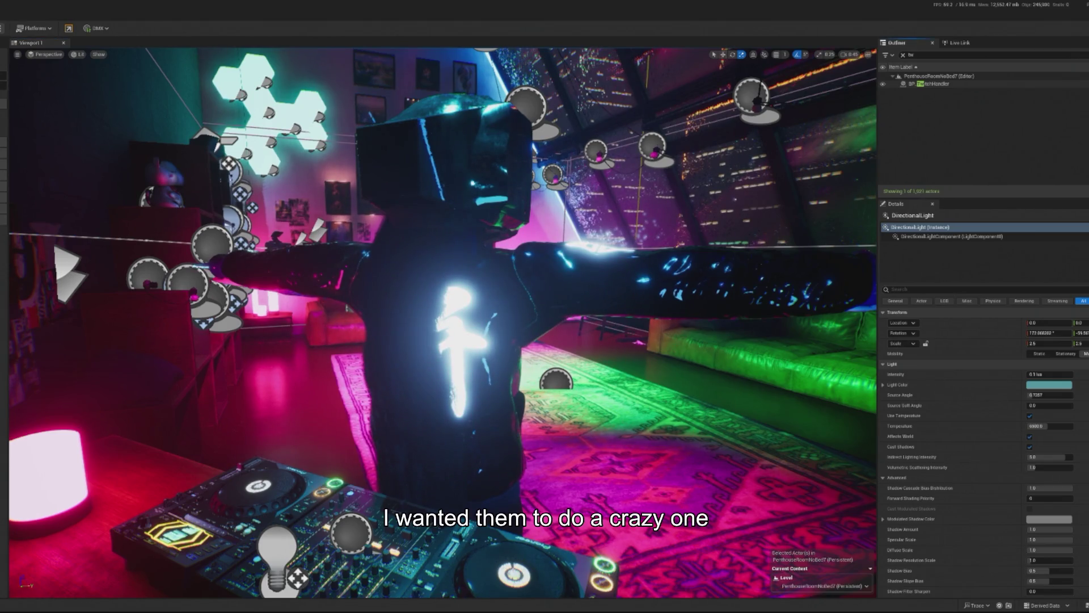
key(alt+Tab)
drag(586, 385, 540, 318)
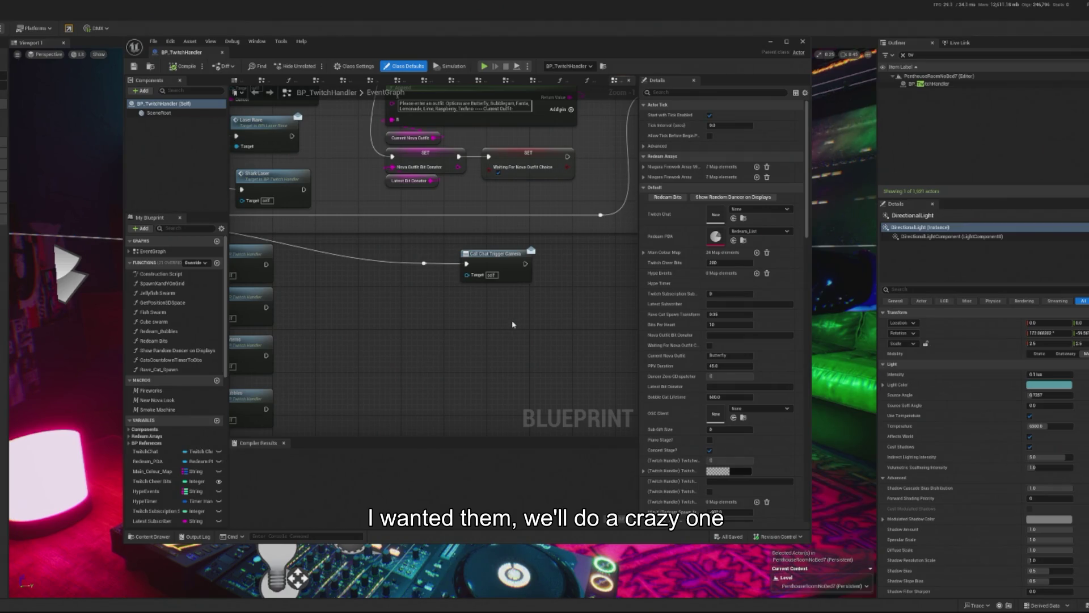
mouse_move(503, 325)
mouse_down()
mouse_move(498, 338)
mouse_move(443, 320)
mouse_move(454, 342)
mouse_up()
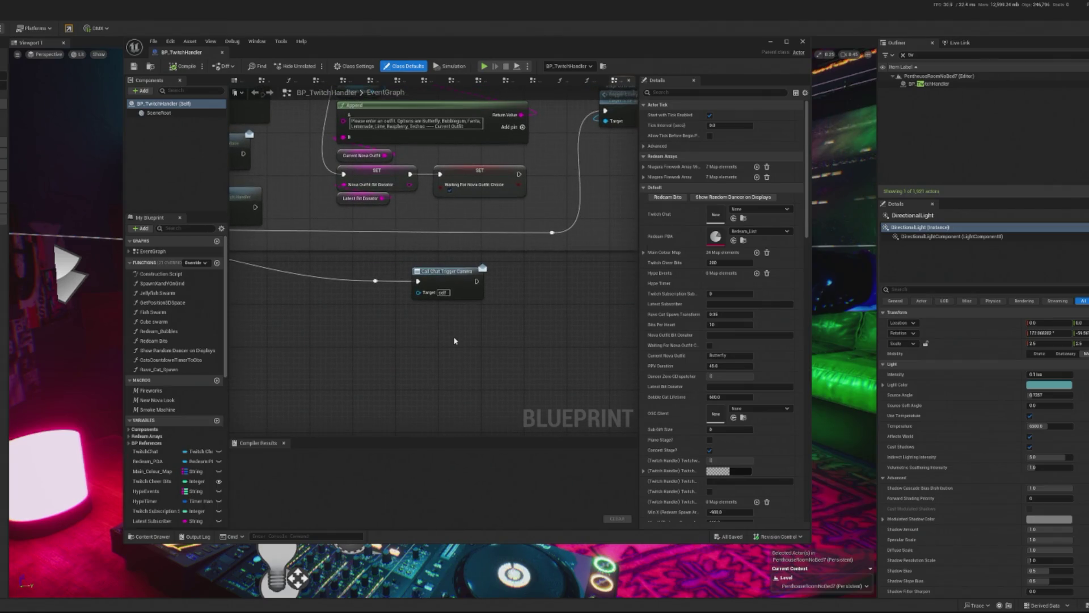
click(462, 285)
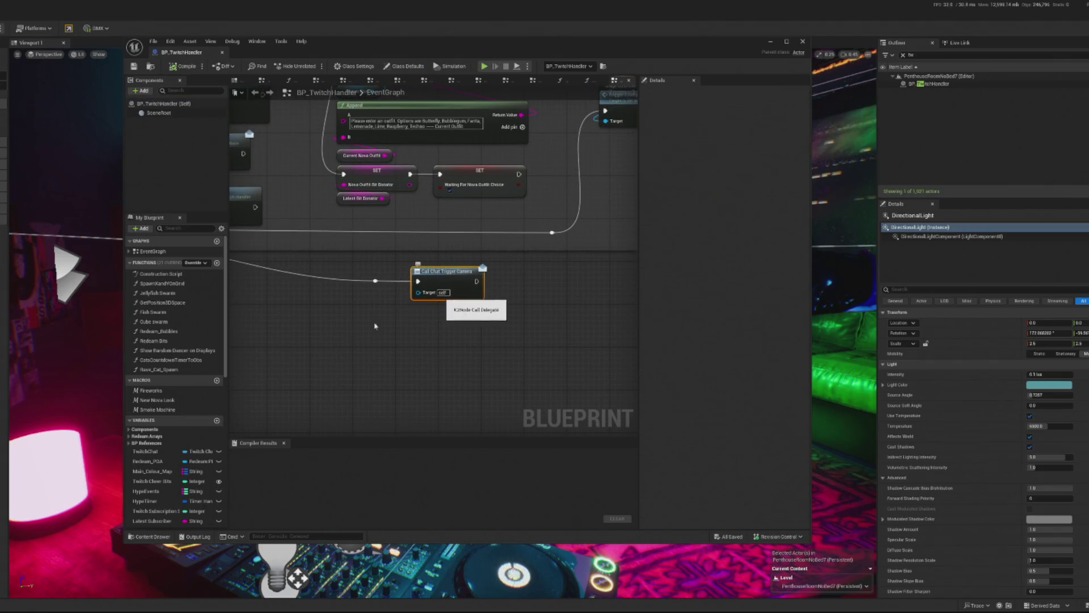
Step: Collapse the Variables list and open the ChatTriggerCamera dispatcher's properties
scroll(198, 341, down, 3)
scroll(237, 325, up, 1)
scroll(204, 335, up, 2)
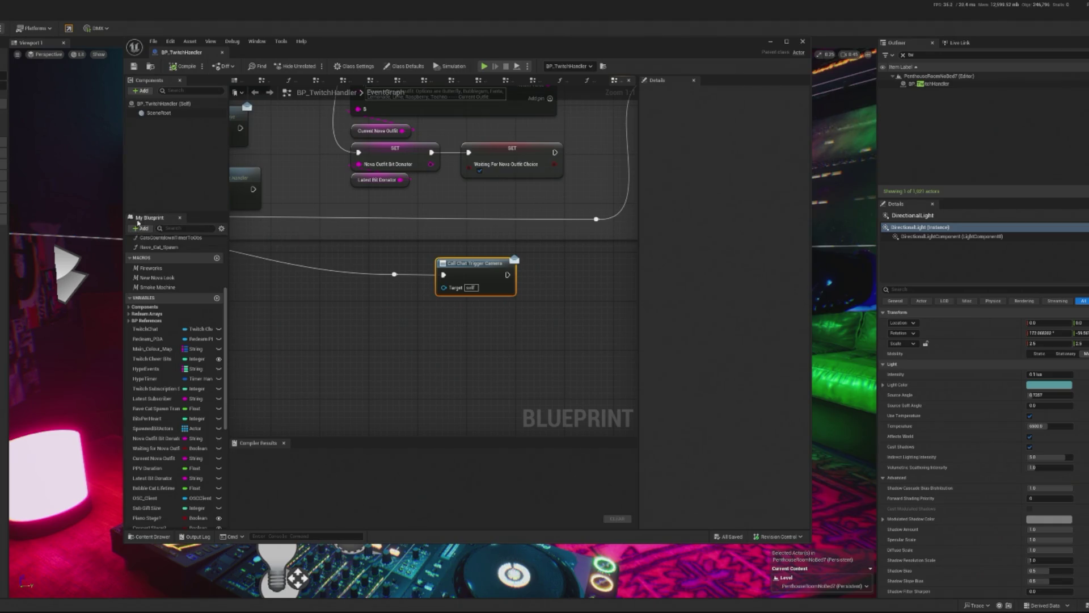
scroll(209, 339, down, 5)
scroll(210, 339, up, 5)
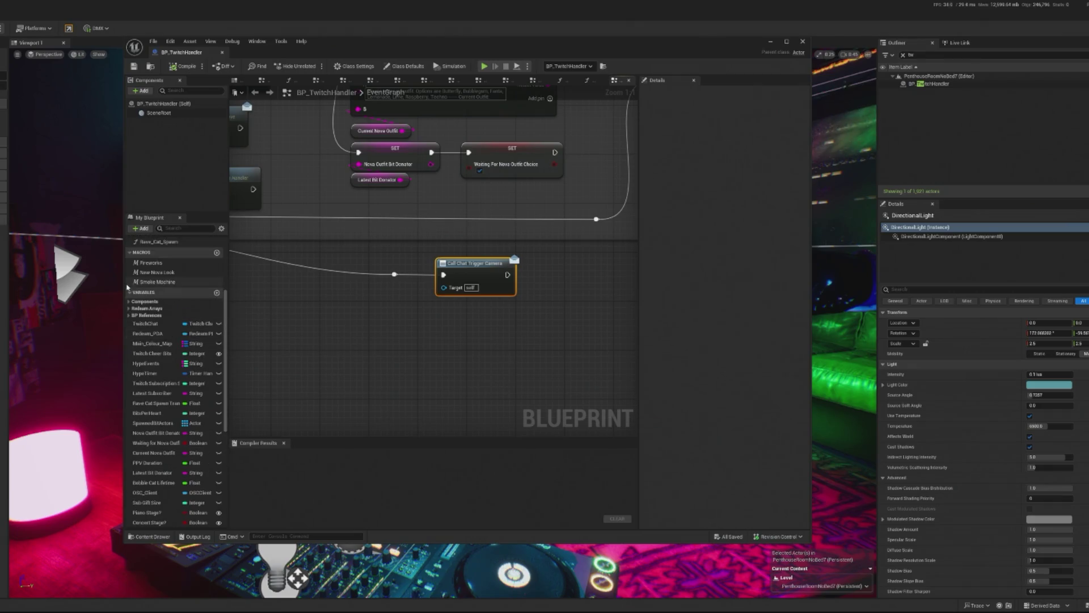
click(134, 293)
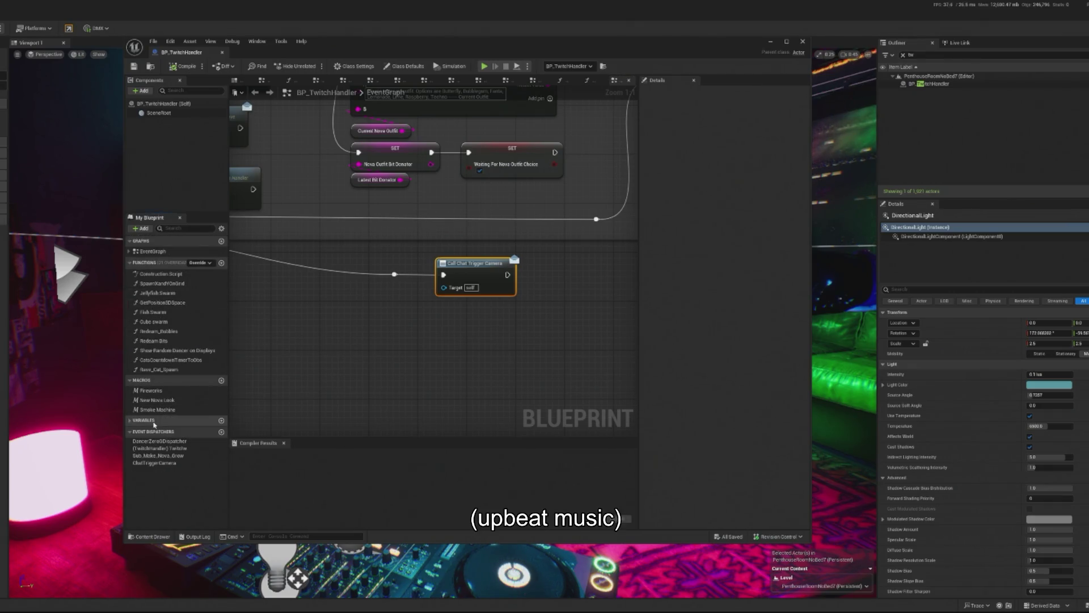
click(159, 463)
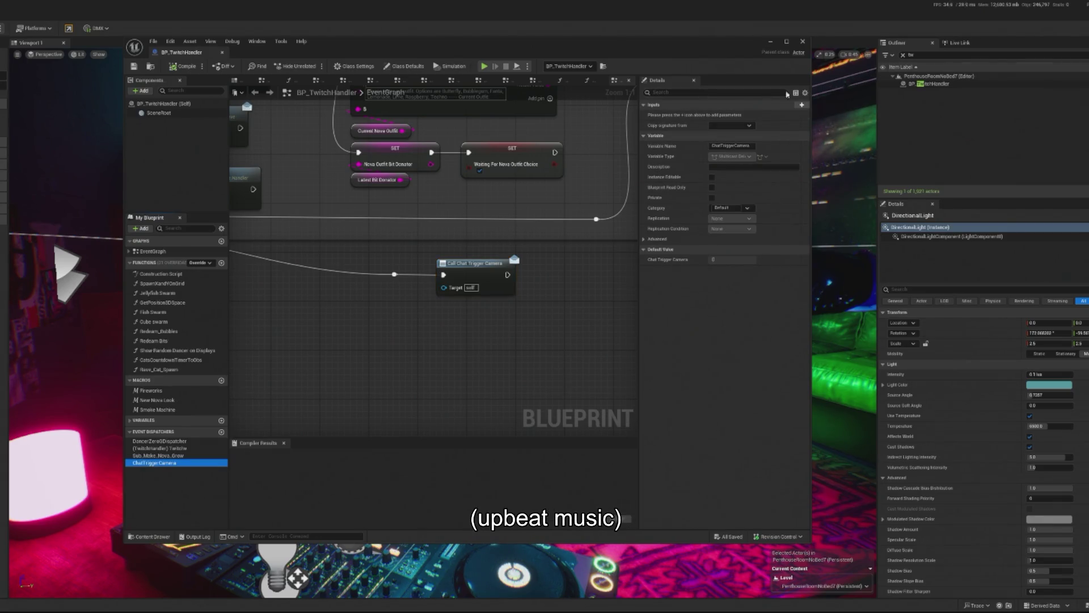
Step: Add a dispatcher input, rename NewParam to CrazyCam?, and pan over to the Switch on String node
drag(364, 264, 397, 288)
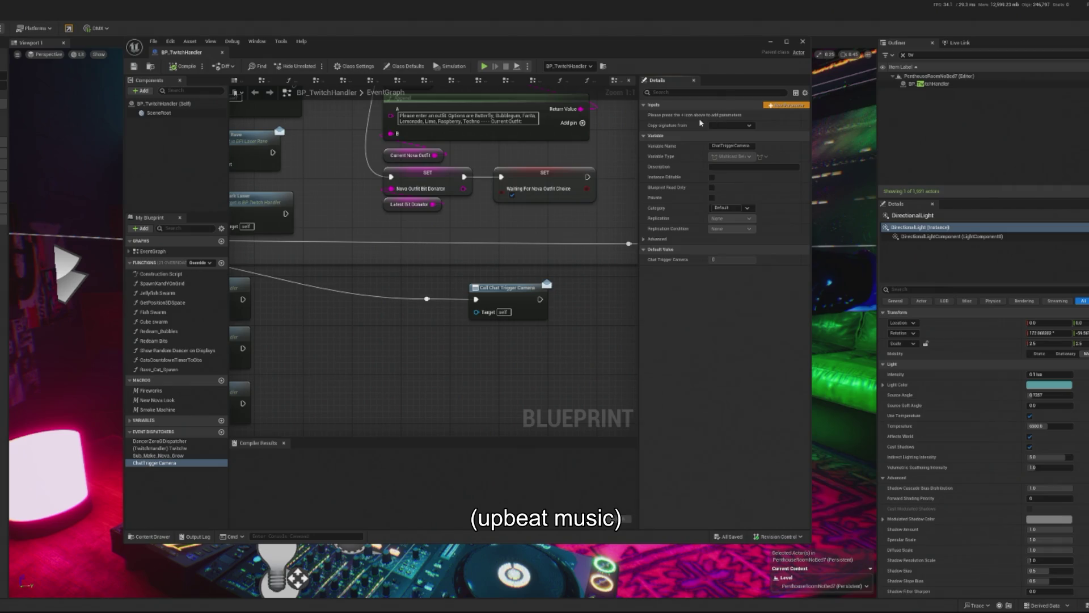
click(752, 114)
click(689, 116)
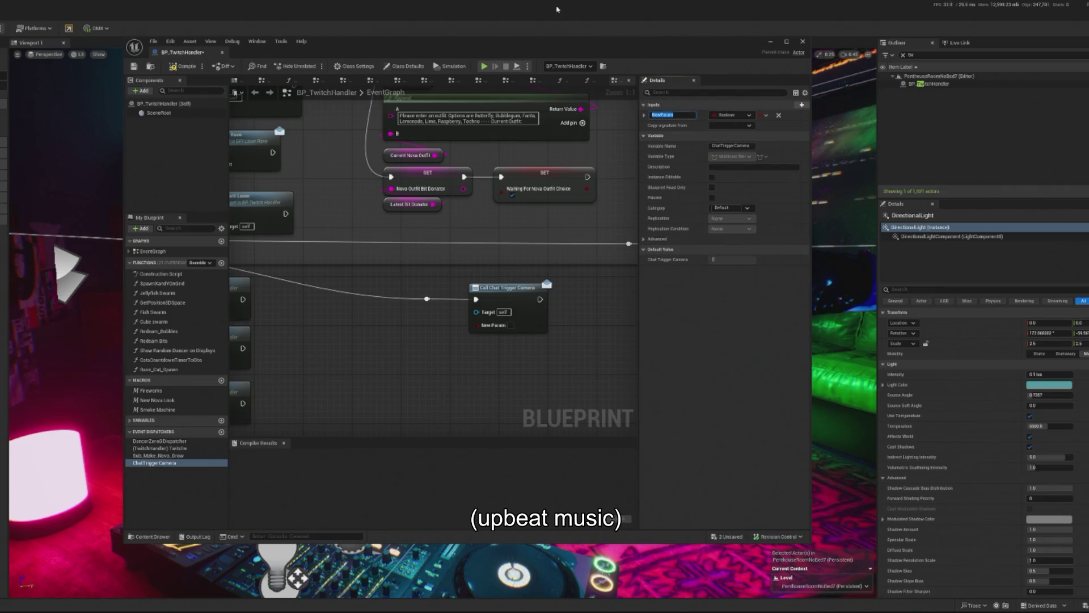
text(C)
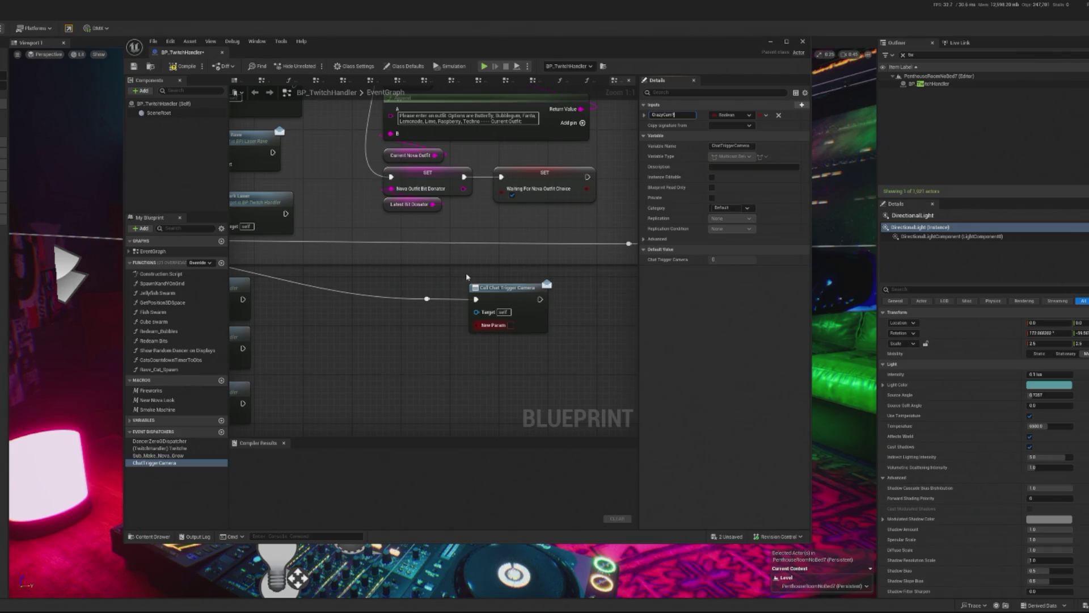
mouse_move(467, 277)
mouse_down()
mouse_move(573, 301)
mouse_move(630, 339)
mouse_up()
mouse_move(399, 166)
mouse_down()
mouse_move(244, 166)
mouse_move(265, 156)
mouse_move(359, 209)
mouse_up()
Step: Add pin Index [19] with value 346 to the Switch on String node and drag a wire from it
click(244, 139)
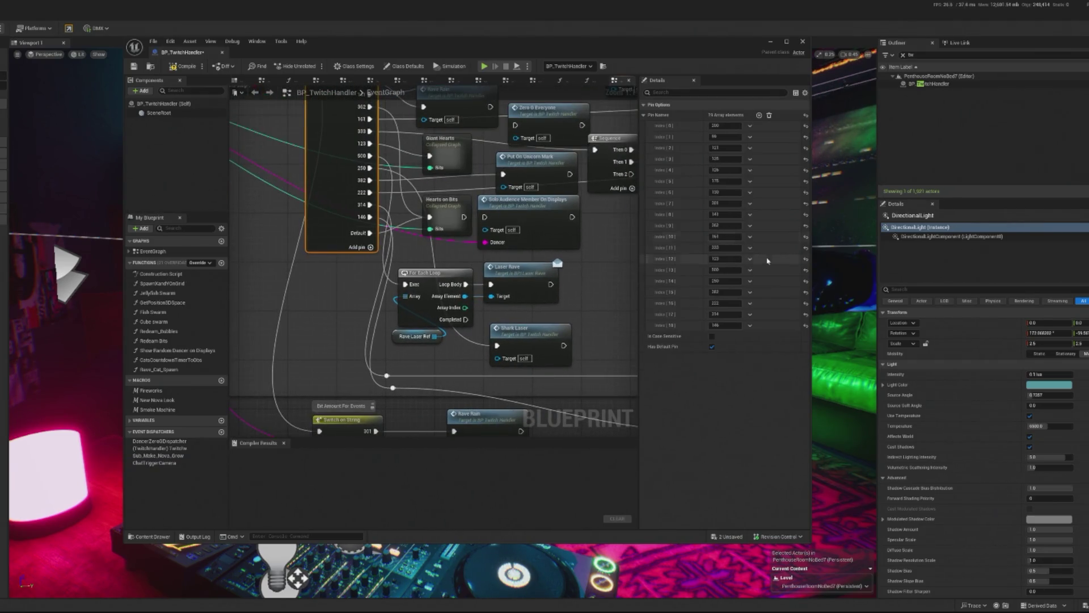
click(759, 115)
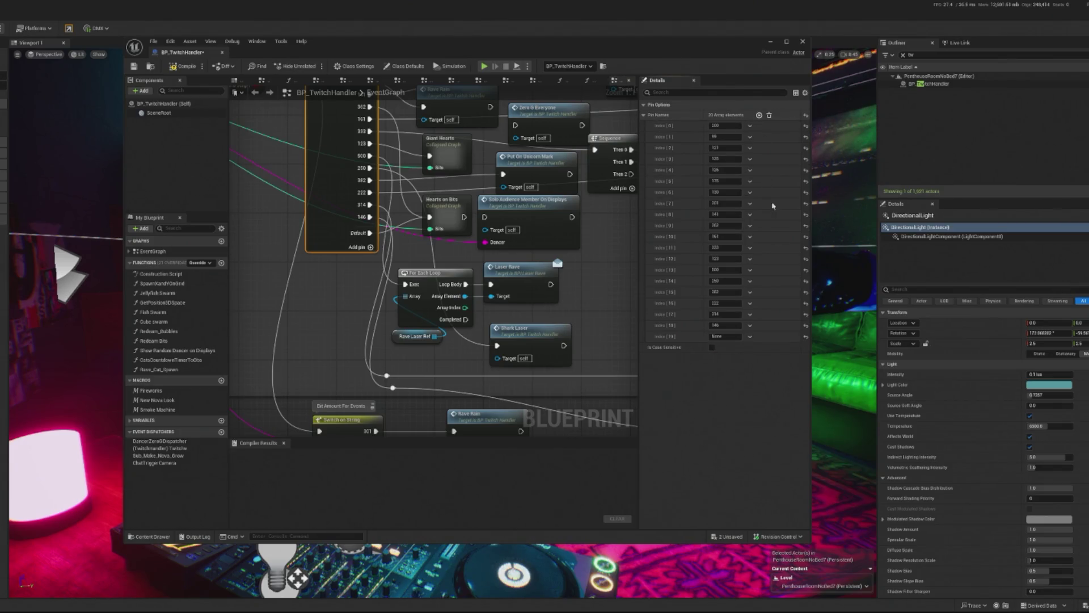
click(731, 337)
text(246)
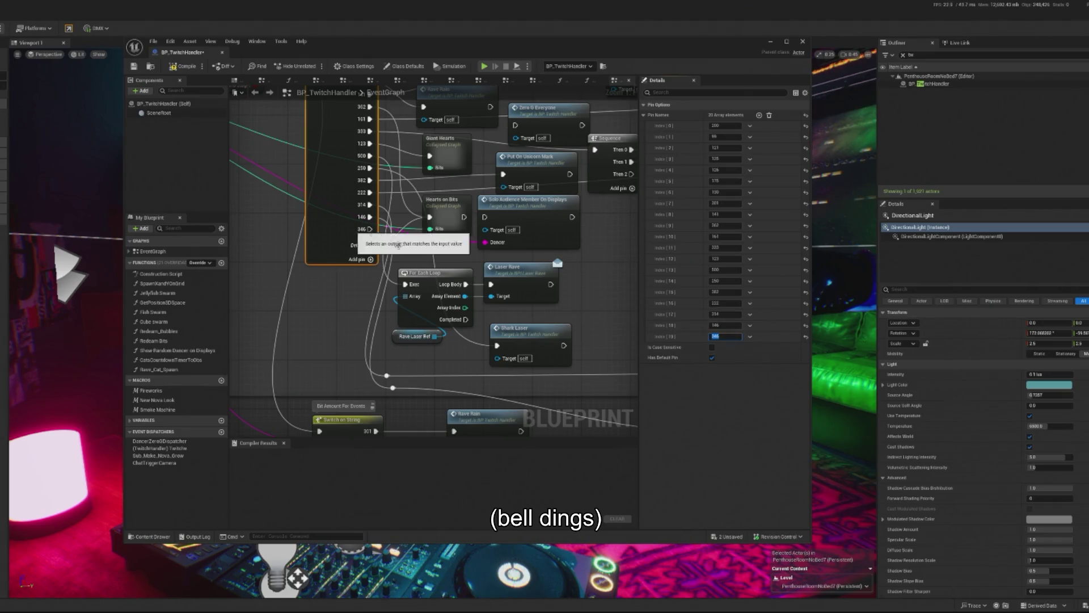
drag(403, 276, 352, 226)
mouse_move(318, 178)
mouse_down()
mouse_move(542, 408)
mouse_move(413, 299)
mouse_move(465, 275)
mouse_move(267, 245)
mouse_up()
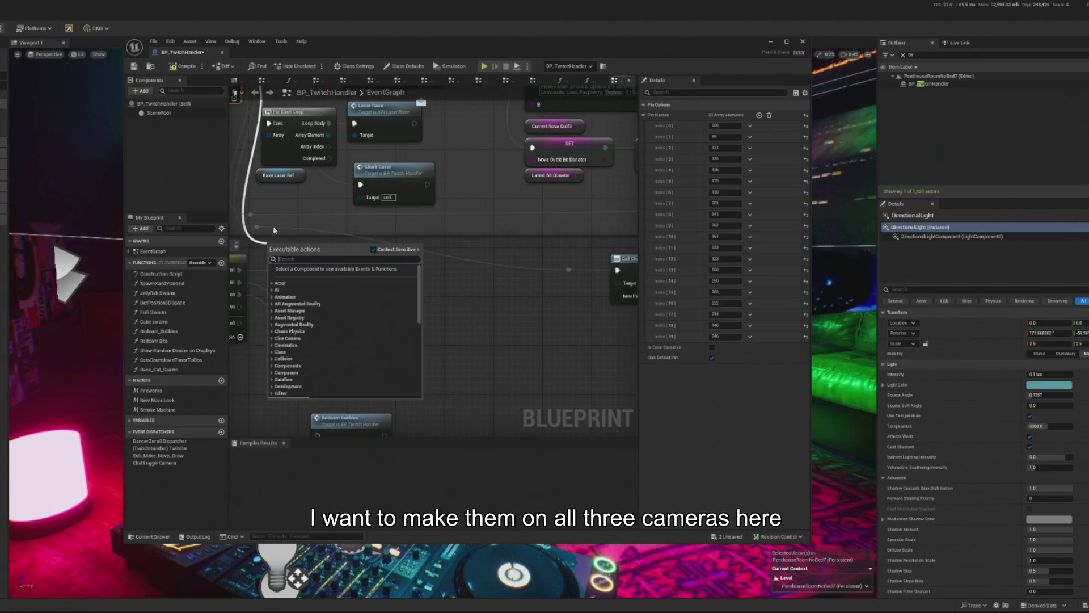
Step: Place a reroute node on the 346 wire and extend it toward the call node
text(rer)
click(310, 395)
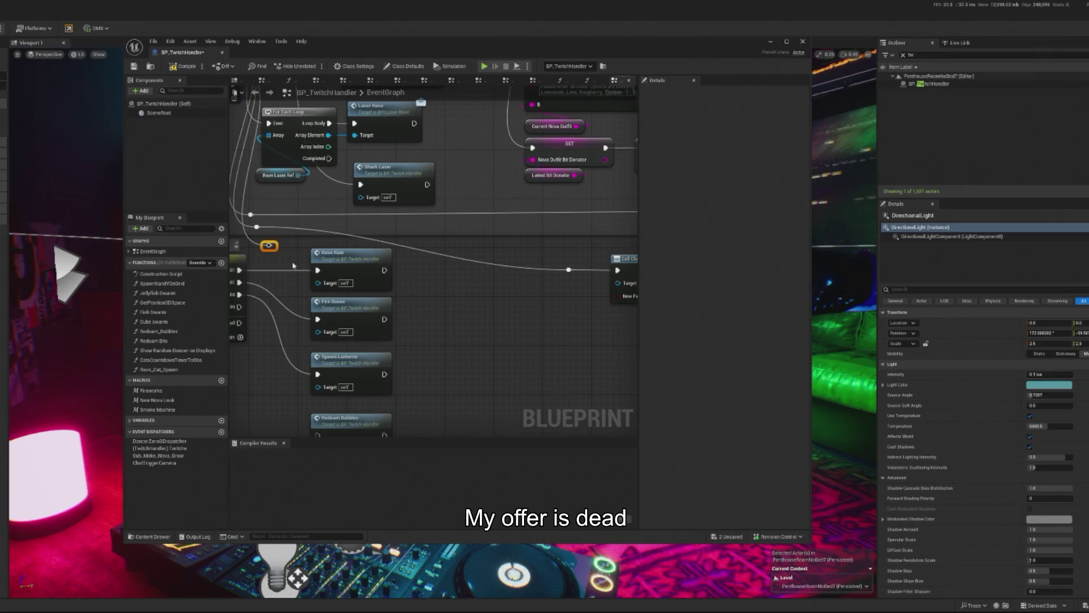
drag(275, 245, 526, 305)
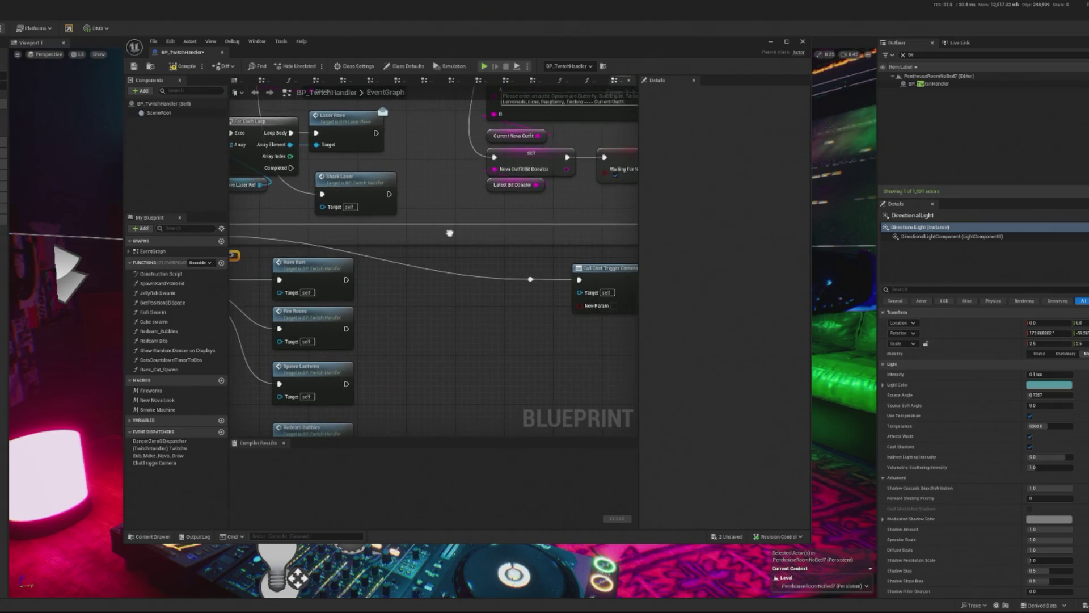
Step: Duplicate the Call Chat Trigger Camera node, then select the camera director's custom event for renaming
click(596, 279)
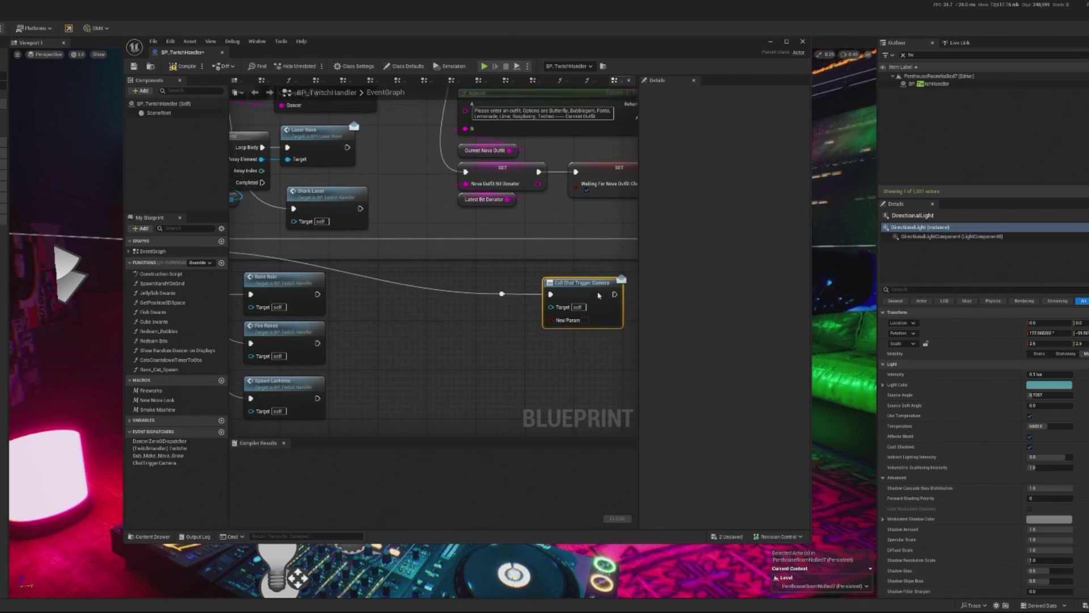
key(ctrl+d)
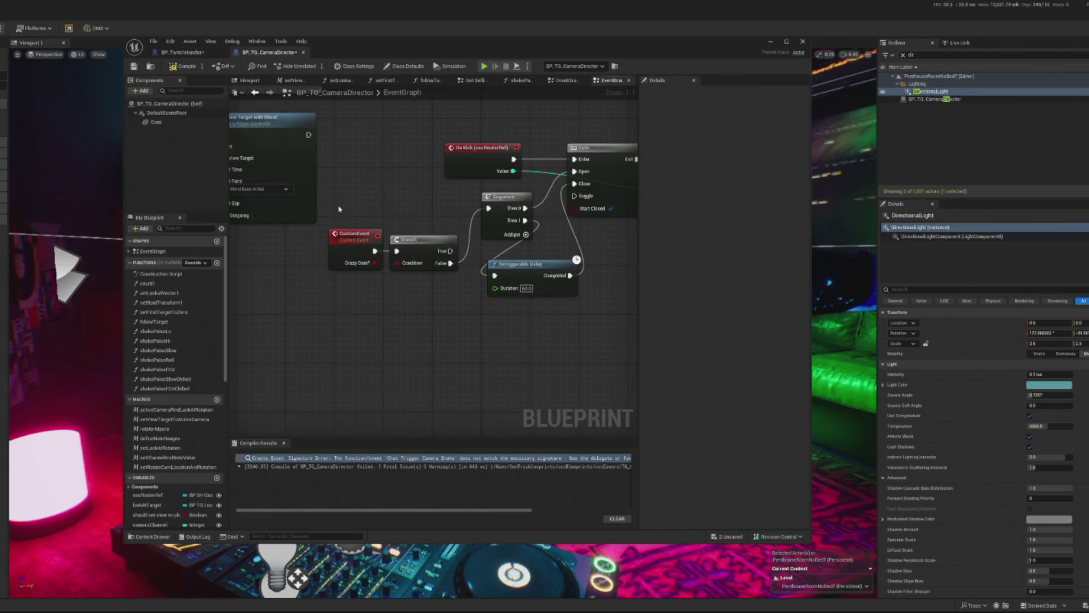
click(354, 234)
click(754, 116)
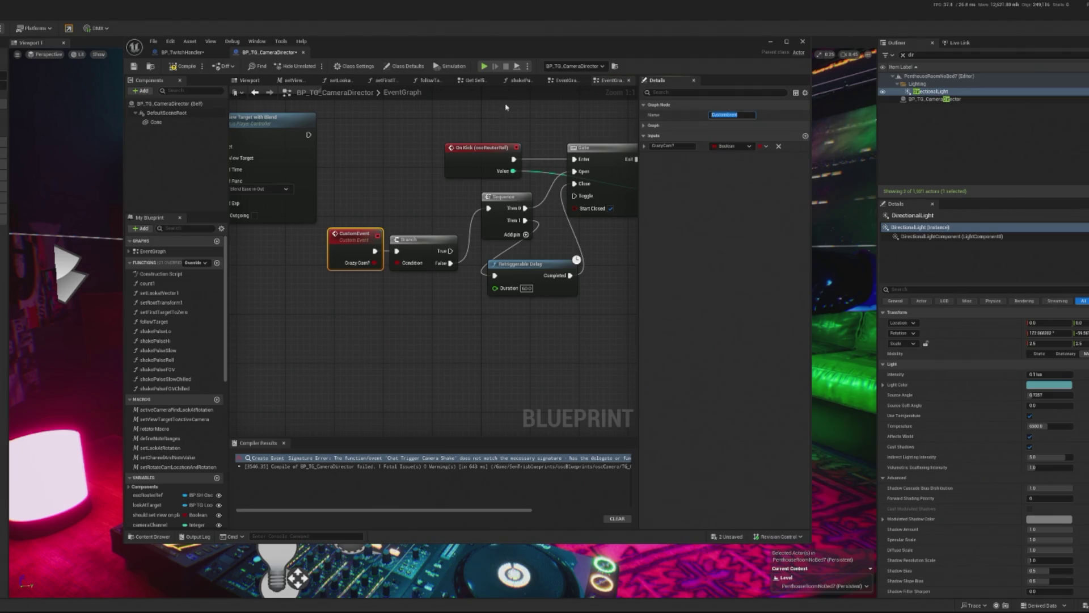
Step: Rename the custom event to ChatTriggerCameraEffect, nudge the Gate node left and select the Sequence node
text(TriggerCameraEffe)
text(ct)
key(Return)
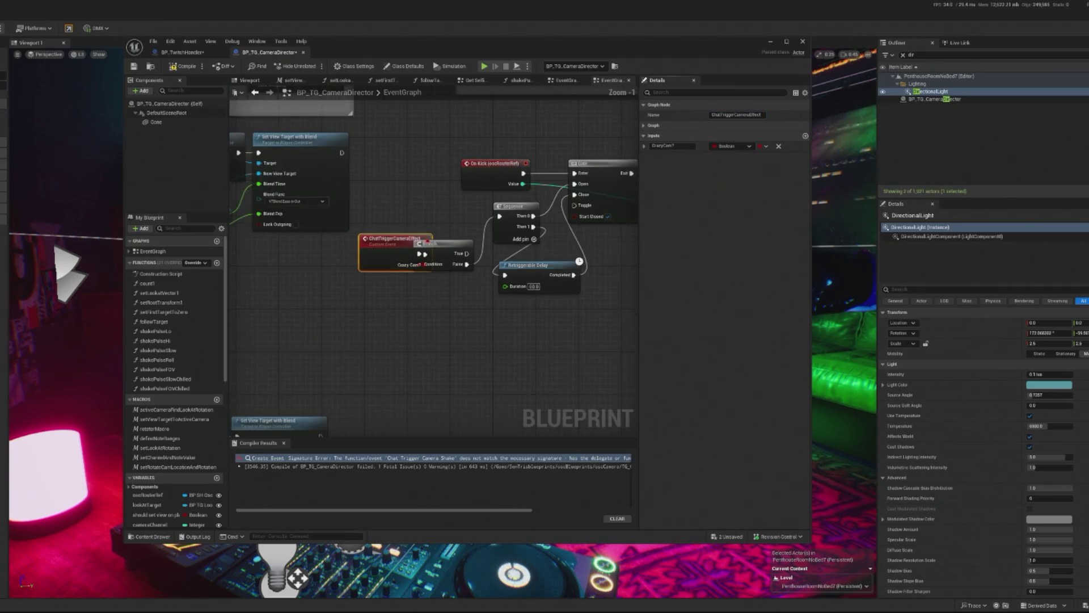
scroll(412, 266, down, 1)
scroll(413, 266, up, 1)
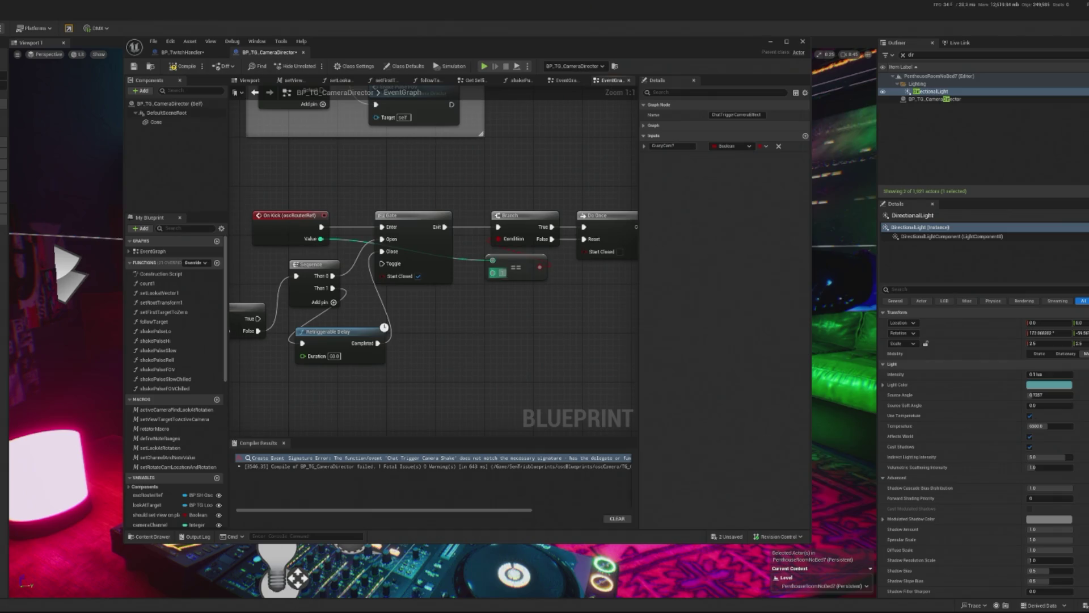
drag(413, 241, 401, 247)
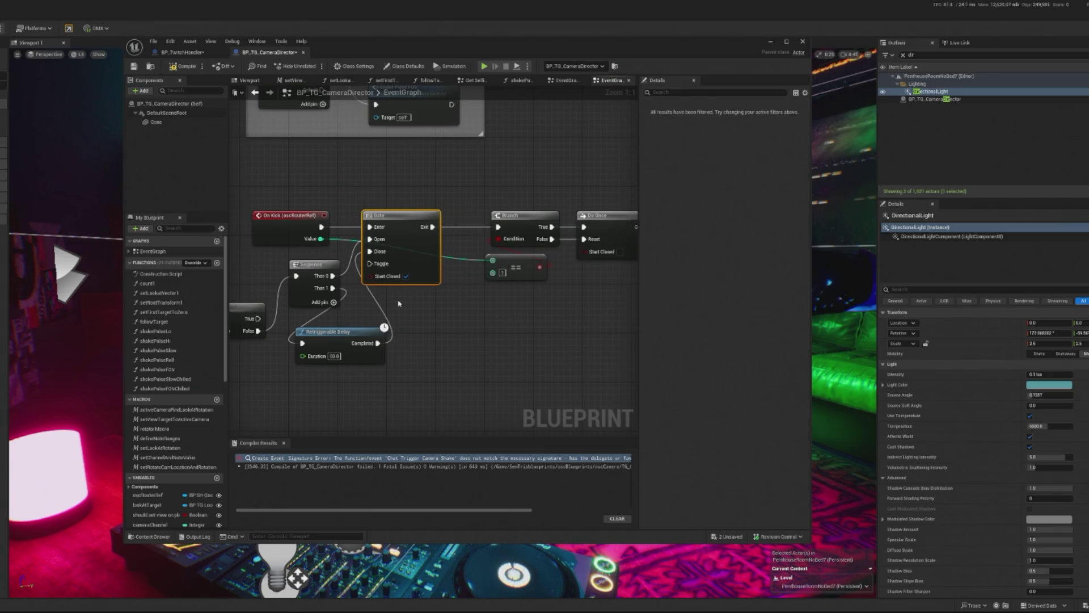
click(298, 293)
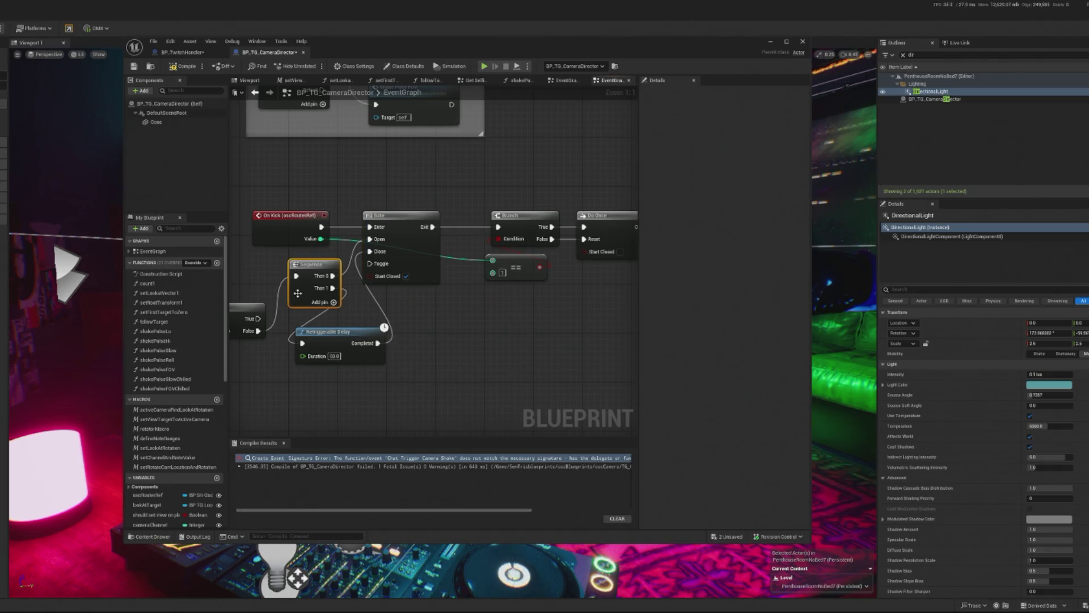
Step: Delete the Sequence node and wire the Branch's False output to the Gate's Open input
key(Delete)
drag(258, 331, 369, 239)
drag(363, 331, 504, 326)
Step: Cancel a Sequence search off the Gate's Exit and rearrange the Retriggerable Delay and Branch nodes
drag(439, 227, 452, 250)
text(sequen)
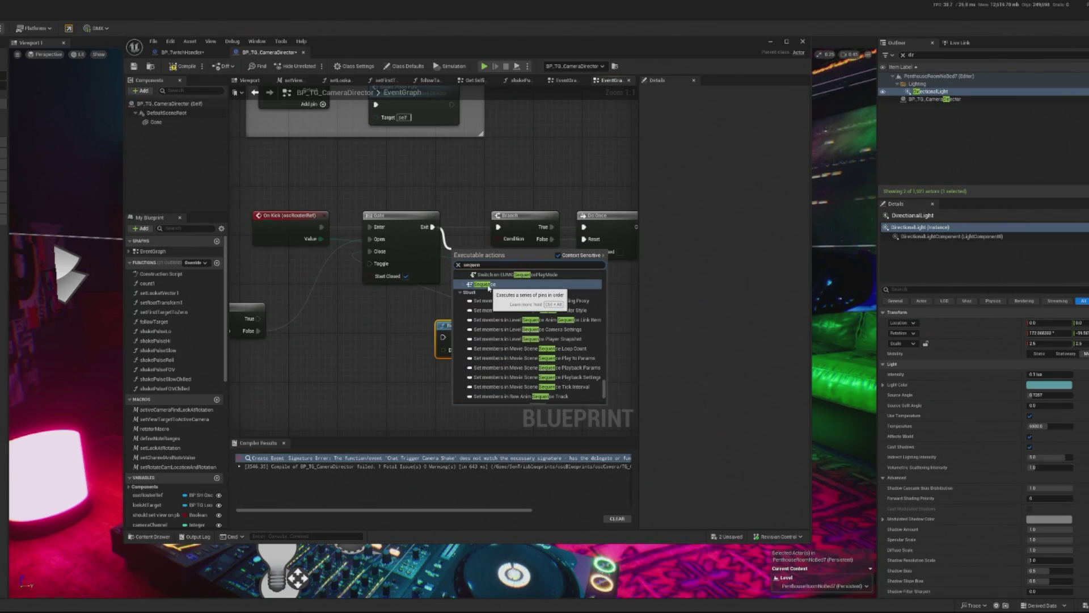
click(437, 307)
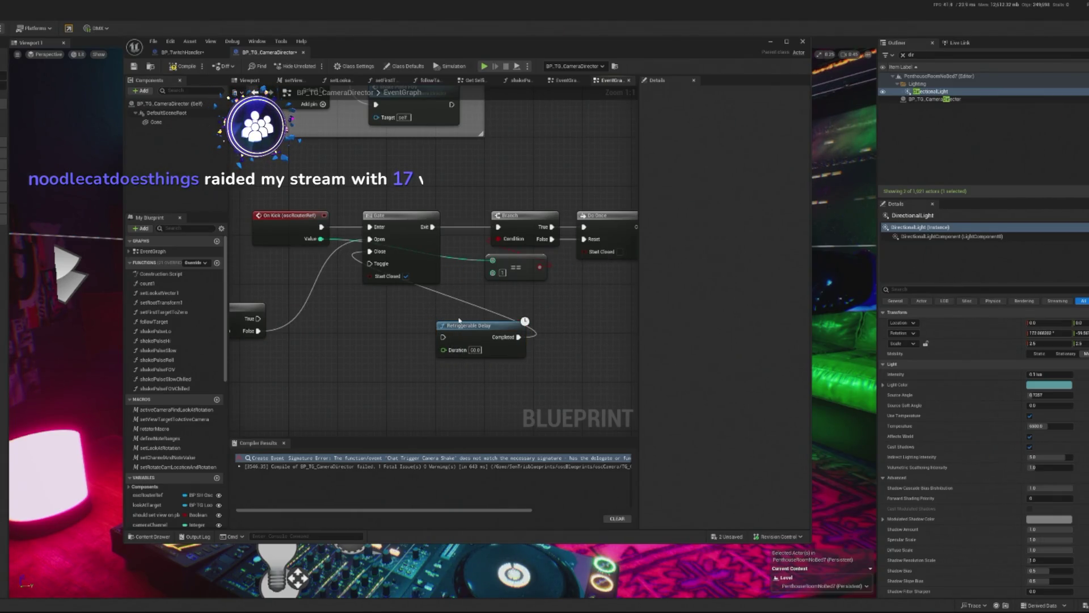
drag(459, 318, 441, 336)
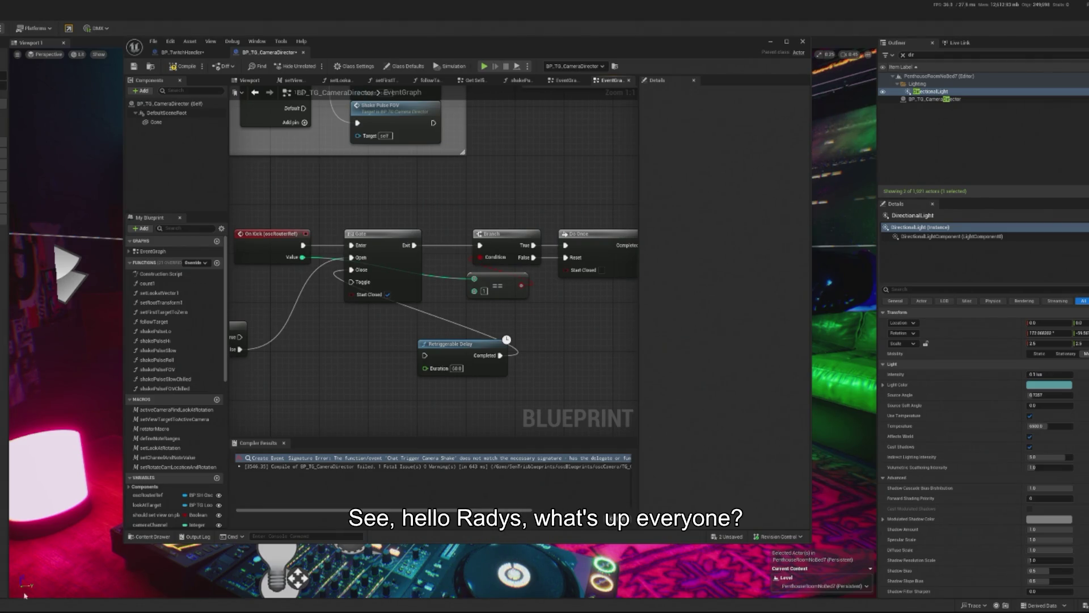
drag(462, 345, 388, 333)
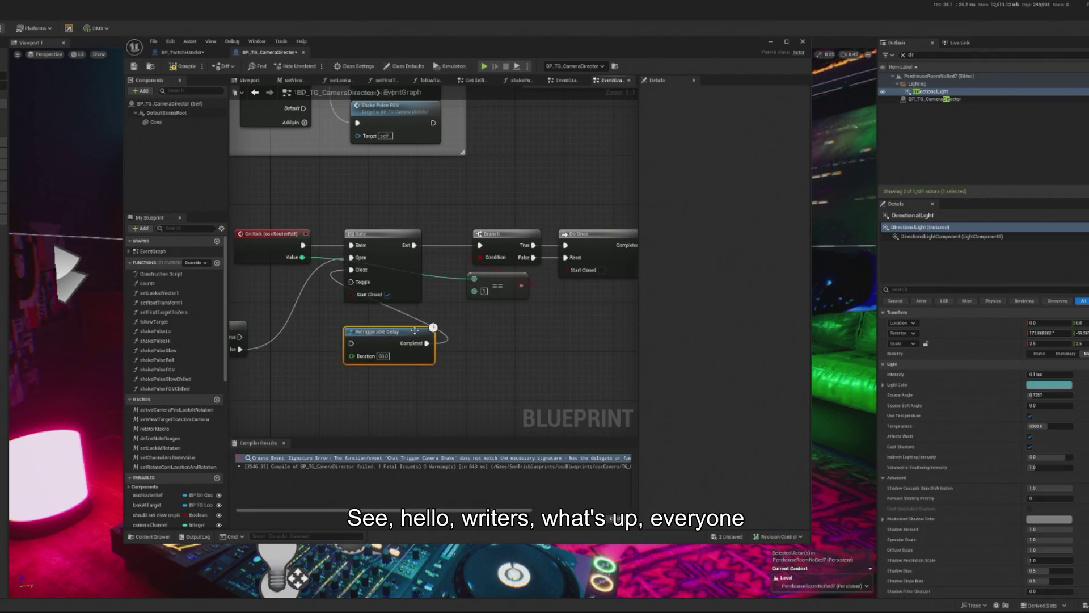
drag(332, 309, 380, 312)
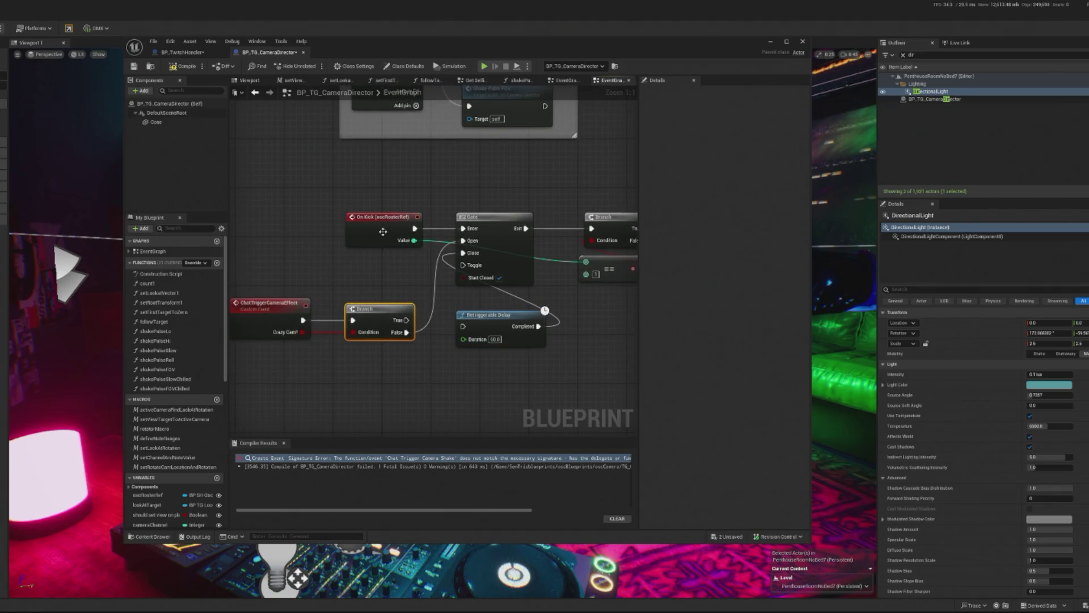
Step: Shift On Kick left and add a new Sequence node after the Gate's Exit
drag(383, 231, 364, 231)
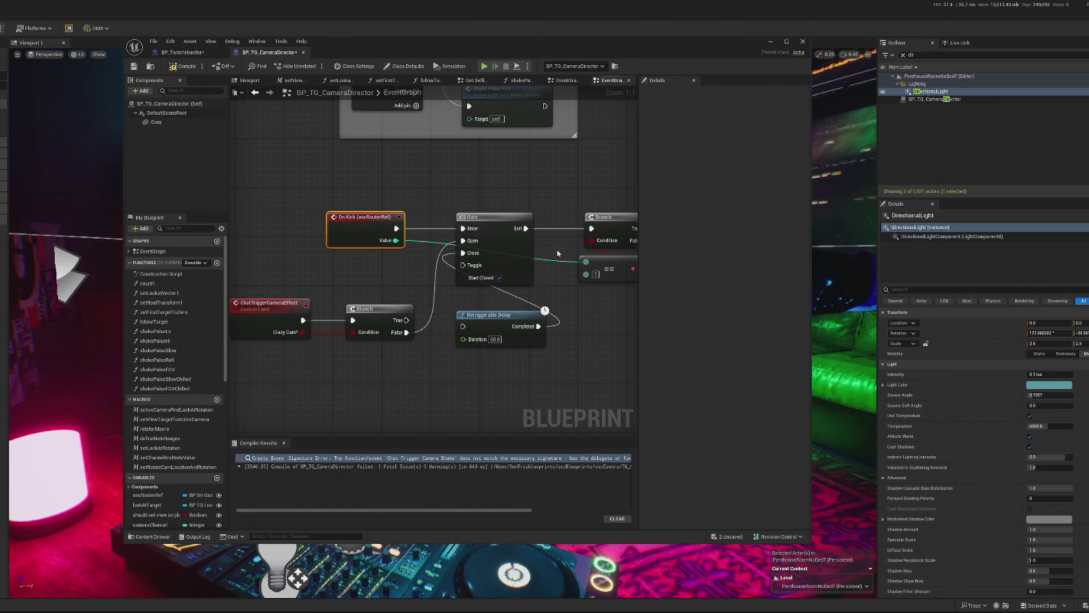
mouse_move(518, 251)
mouse_down()
mouse_move(389, 243)
mouse_move(333, 217)
mouse_move(451, 244)
mouse_move(366, 200)
mouse_up()
text(sequen)
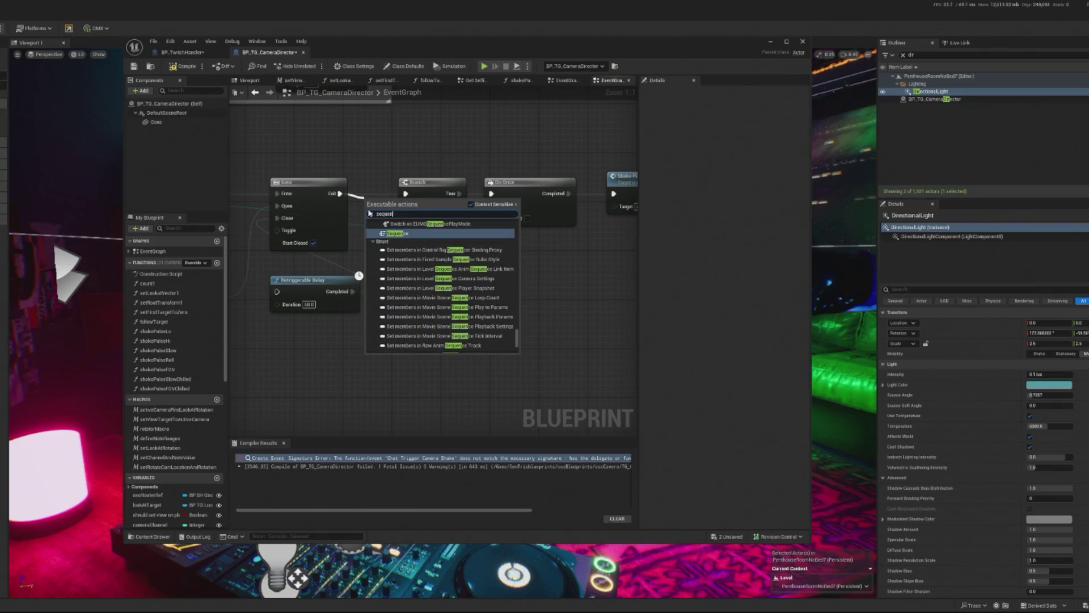
click(406, 234)
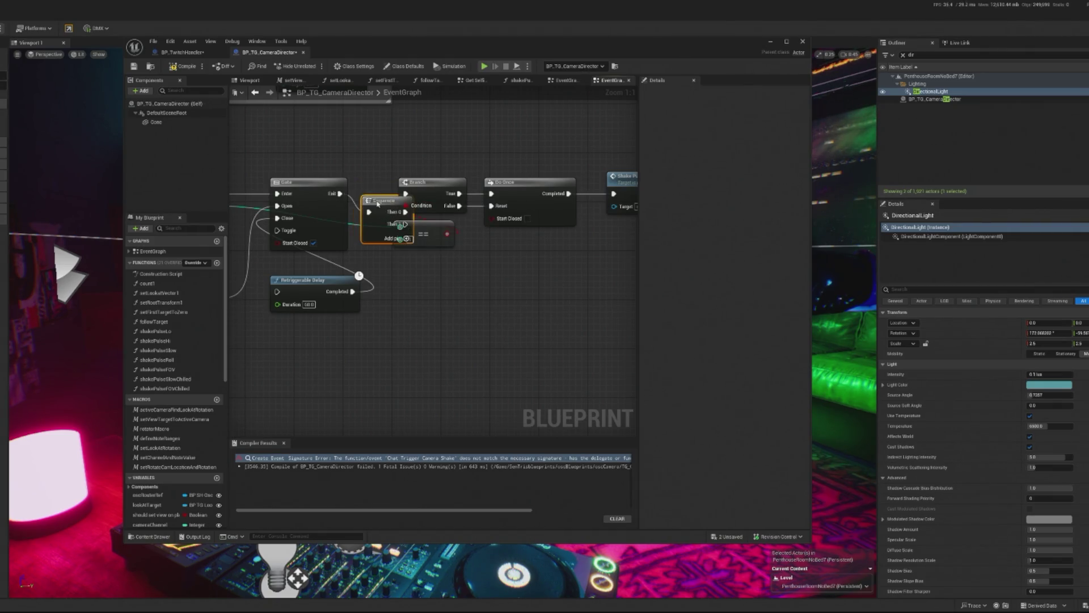
drag(386, 204, 383, 182)
Step: Zoom in on the Gate, Sequence and Delay nodes and move the Retriggerable Delay down-right
drag(397, 255, 271, 260)
scroll(343, 210, down, 2)
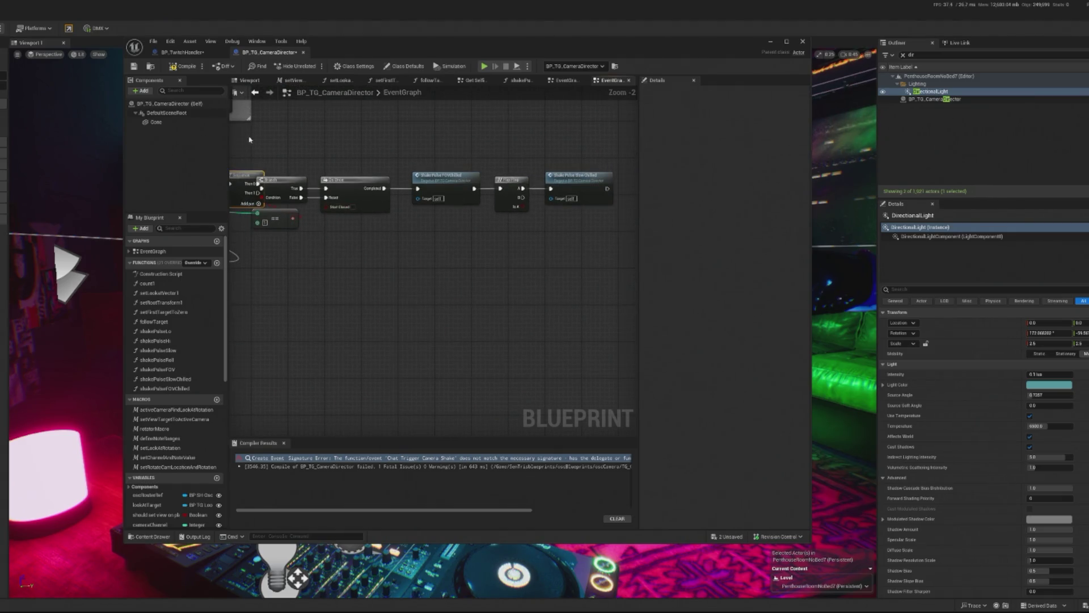
drag(535, 189, 462, 223)
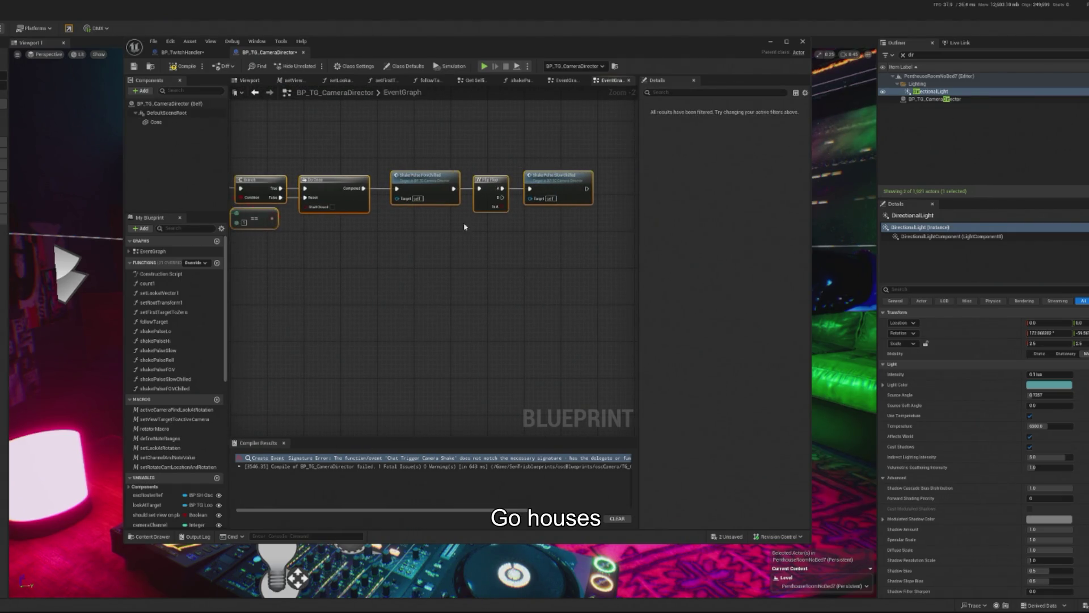
scroll(356, 207, up, 2)
click(455, 188)
mouse_move(375, 292)
mouse_down()
mouse_move(438, 291)
mouse_move(470, 301)
mouse_move(474, 317)
mouse_up()
drag(480, 206, 355, 340)
Step: Add a Do Once off Sequence Then 1 and feed its Completed into the Retriggerable Delay
text(do once)
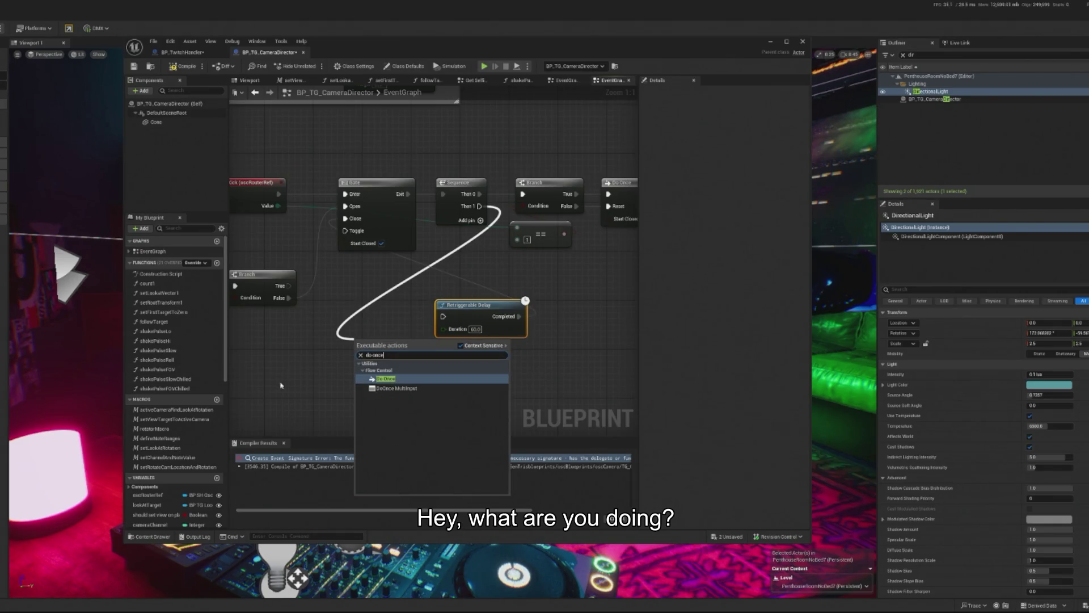
click(389, 383)
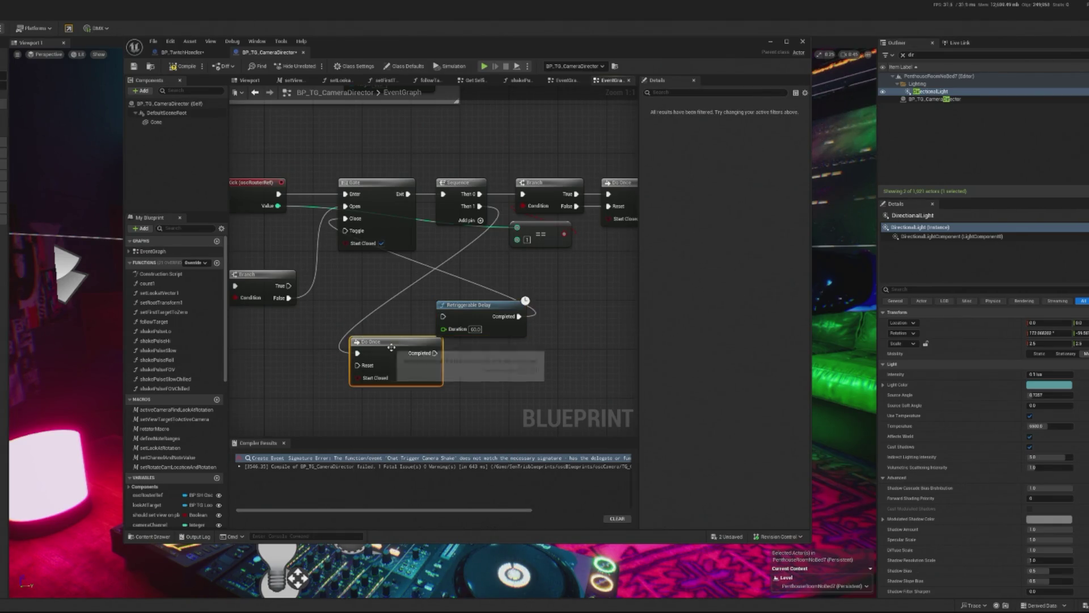
drag(397, 340, 386, 312)
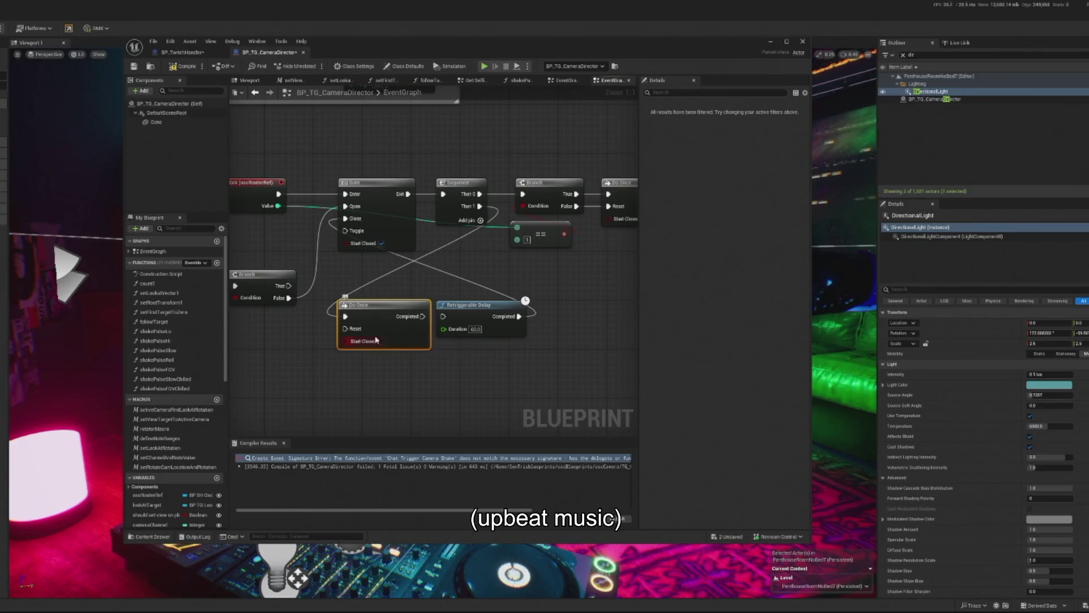
drag(419, 320, 444, 317)
Step: Remove the delay's wire back to the Gate and shift the Do Once and delay nodes right
alt+click(517, 319)
drag(341, 286, 462, 356)
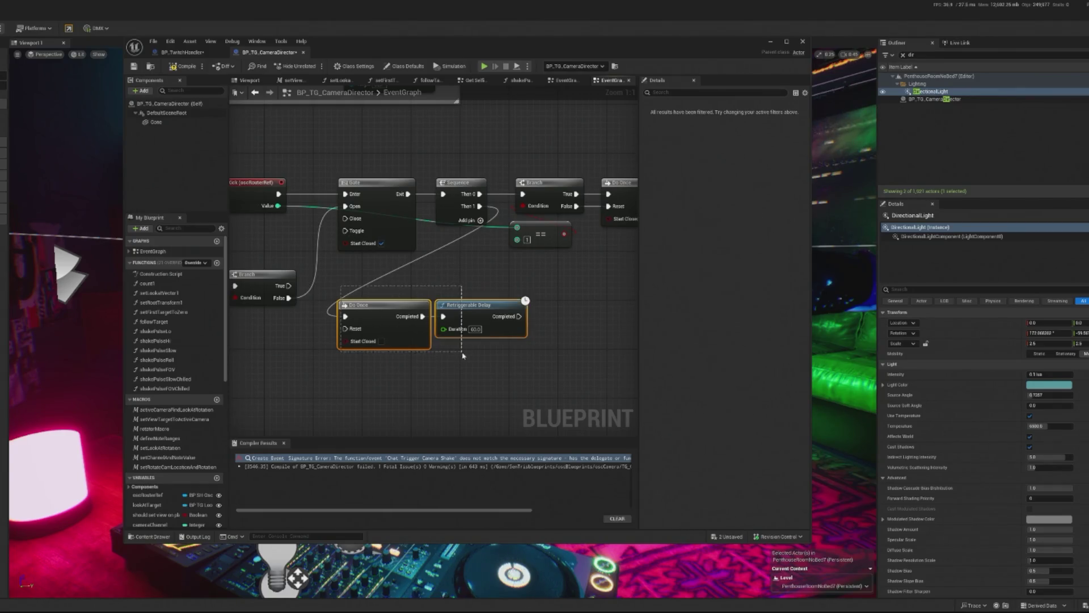
drag(495, 313, 607, 298)
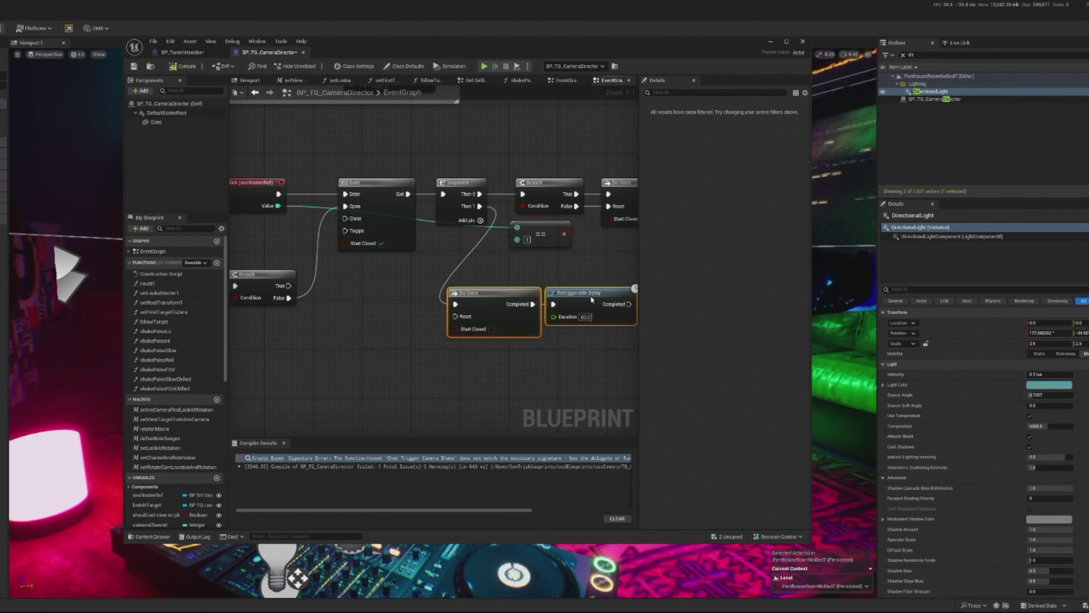
drag(534, 275, 561, 270)
Step: Add a Sequence node after the Retriggerable Delay's Completed output
text(sequen)
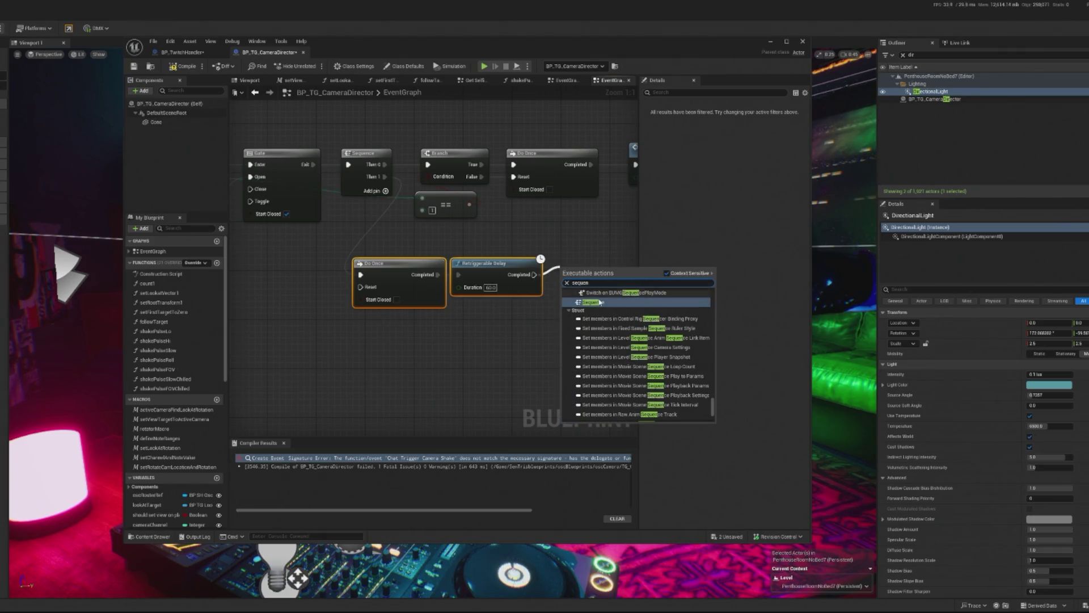
click(600, 302)
mouse_move(571, 271)
mouse_down()
mouse_move(579, 266)
mouse_move(433, 252)
mouse_move(531, 250)
mouse_up()
Step: Search for a reset or custom node off the new Sequence, then cancel without adding one
text(reset)
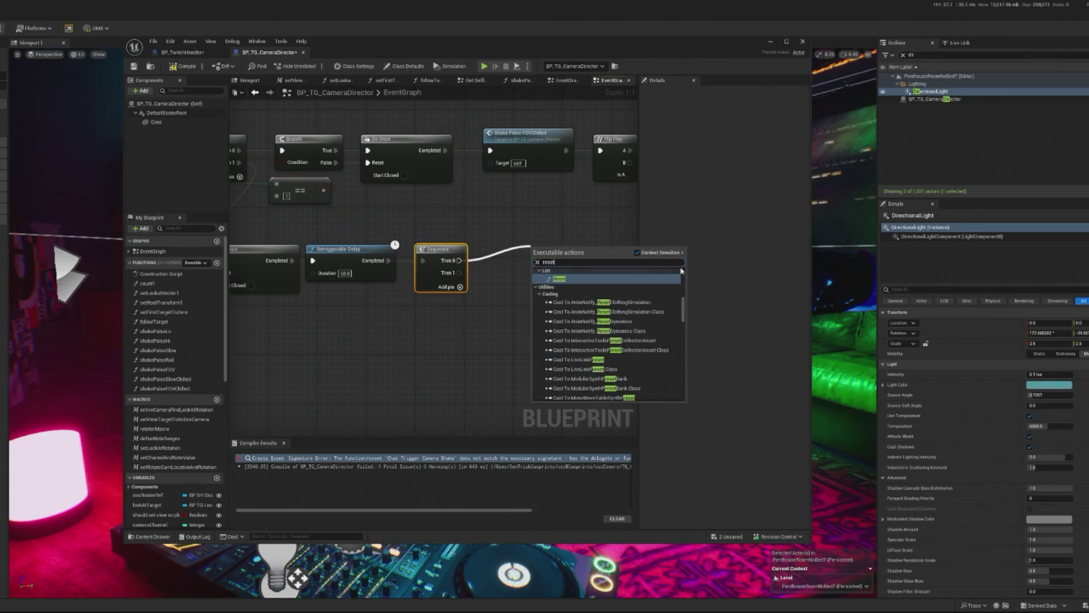
key(BackSpace)
key(BackSpace)
key(BackSpace)
text(cusotm)
key(BackSpace)
key(BackSpace)
key(BackSpace)
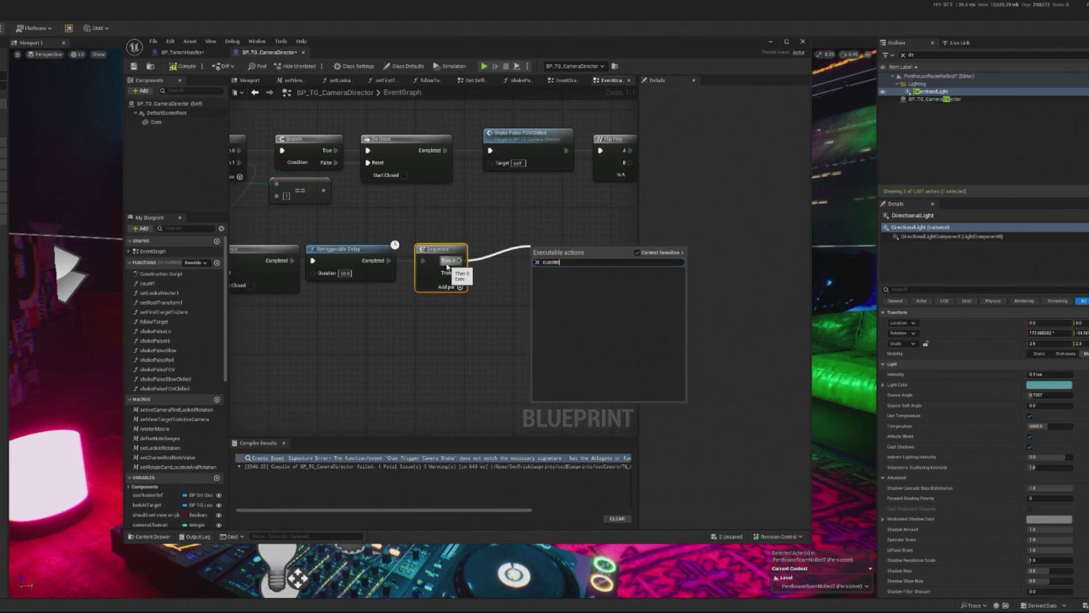
text(tomo)
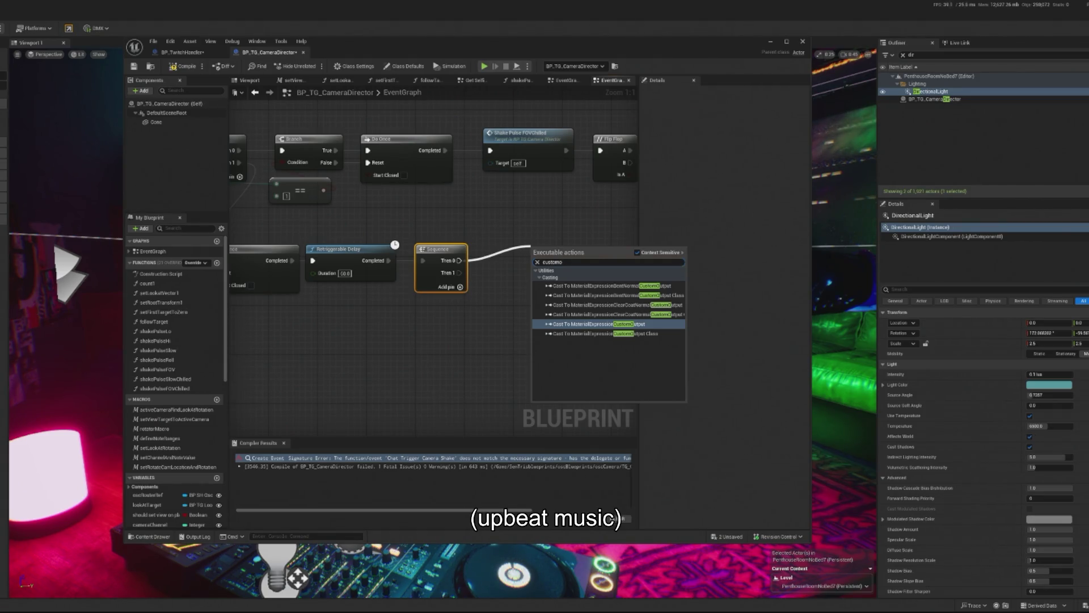
click(514, 268)
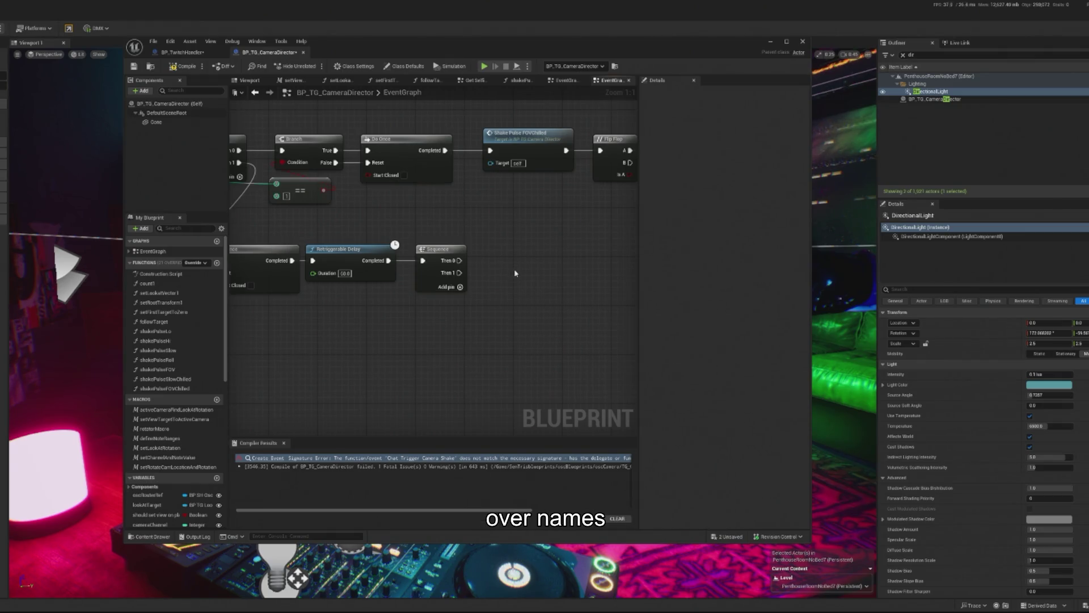
drag(499, 267, 547, 272)
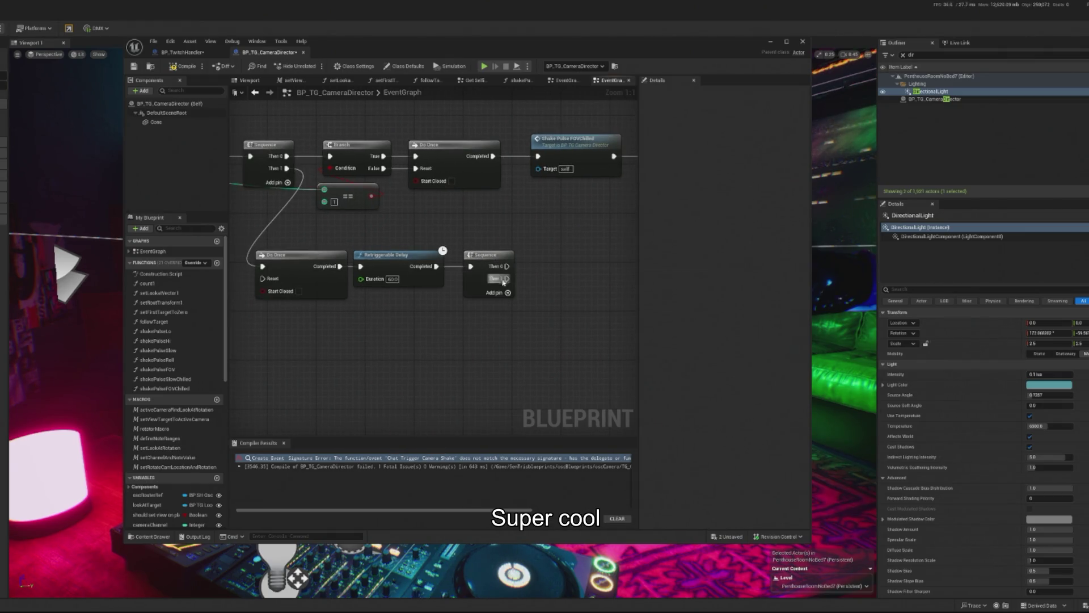
Step: Add a new Custom Event node with its default name and move it to the left
mouse_move(506, 266)
mouse_down()
mouse_move(561, 271)
mouse_move(543, 266)
mouse_up()
text(custom evne)
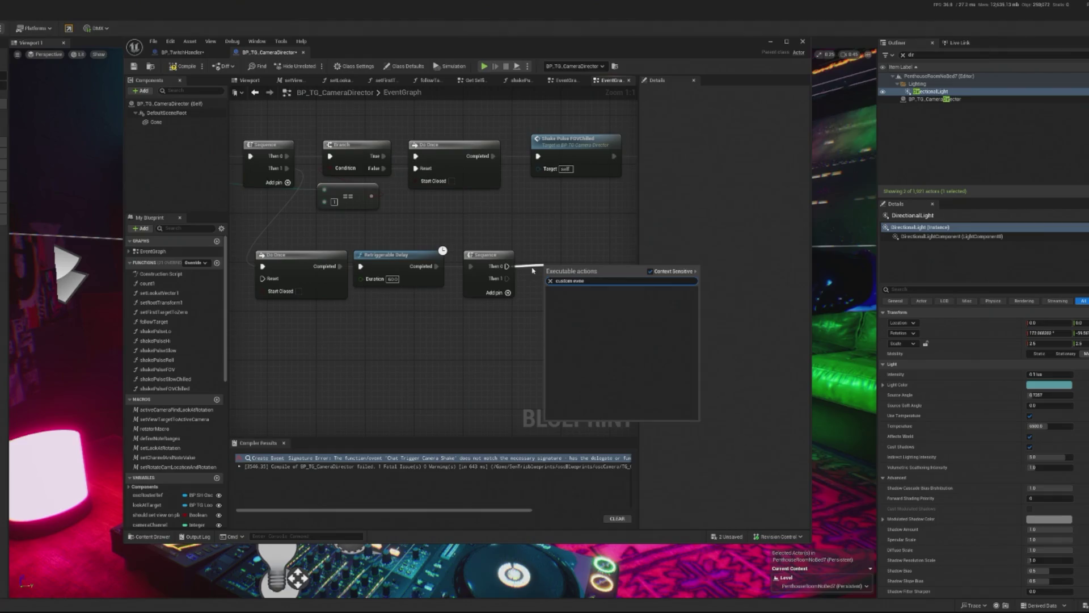
click(570, 228)
right_click(570, 229)
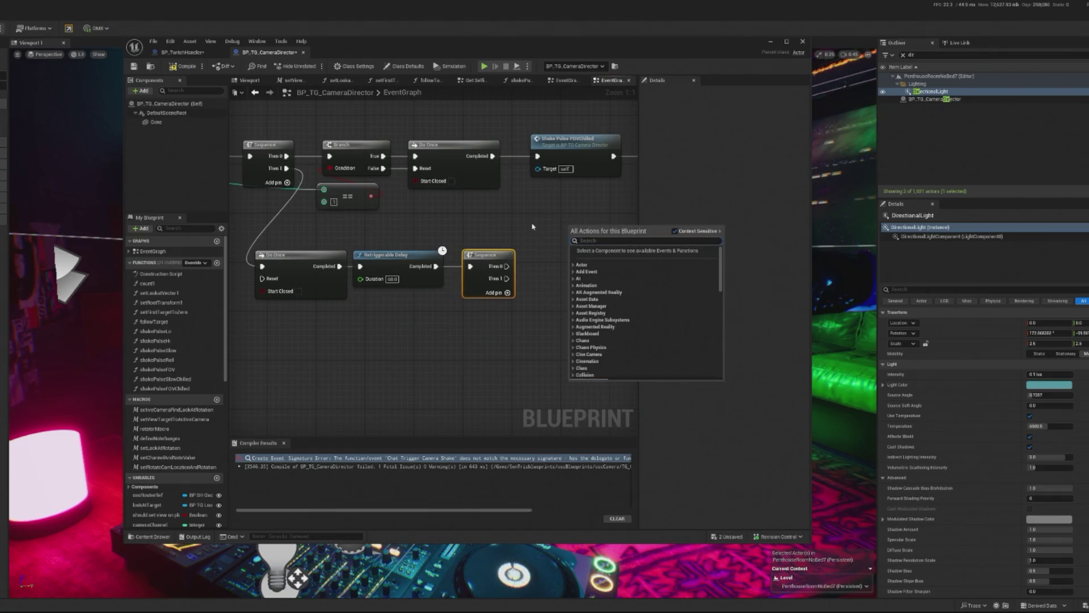
text(custom ev)
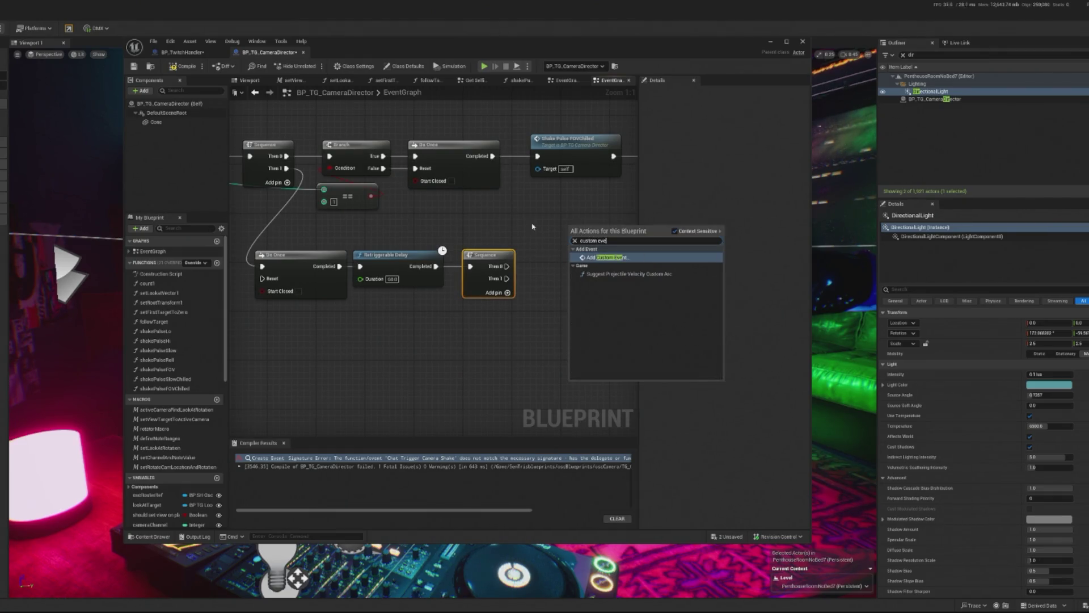
text(e)
key(Return)
click(596, 267)
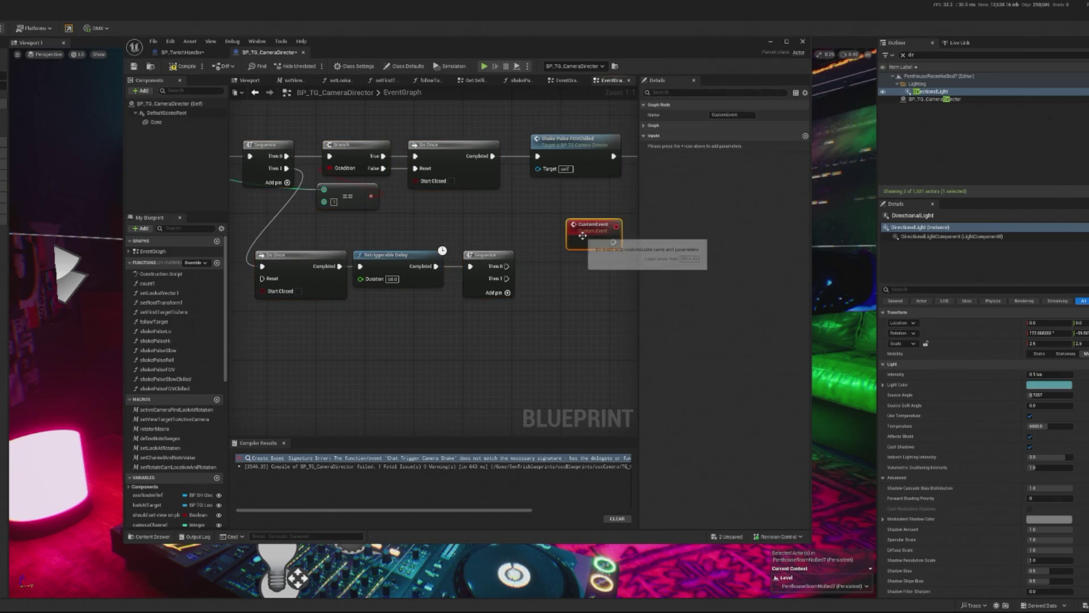
mouse_move(586, 225)
mouse_down()
mouse_move(244, 238)
mouse_move(346, 250)
mouse_move(346, 300)
mouse_move(285, 303)
mouse_move(323, 318)
mouse_move(335, 301)
mouse_up()
Step: Give the event a Sequence wiring Then 0 to Gate Close and Then 1 to Do Once Reset
text(sequen)
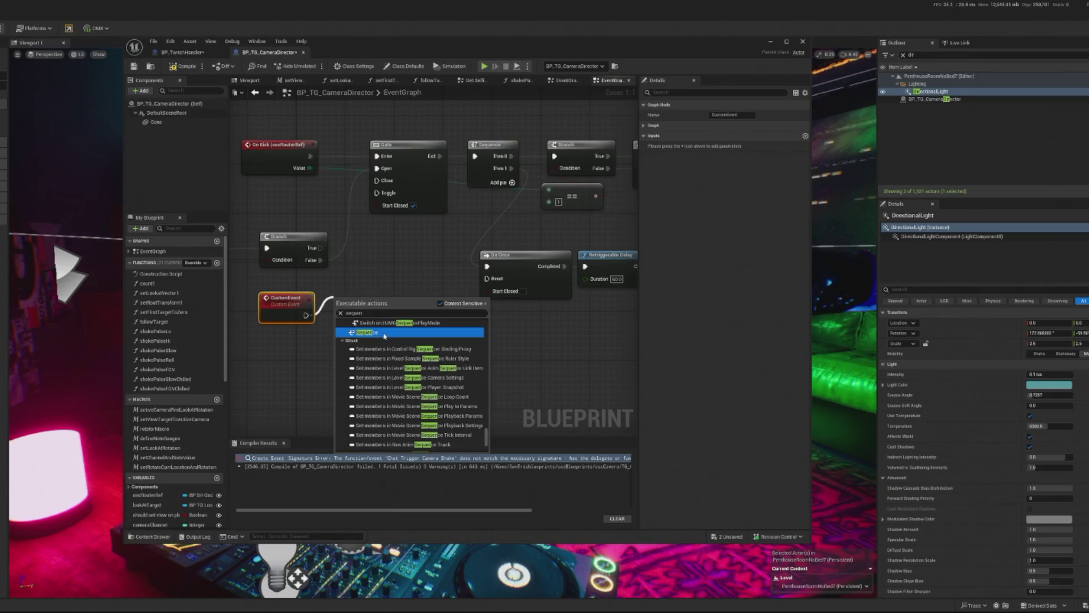
click(389, 335)
mouse_move(376, 308)
mouse_down()
mouse_move(379, 180)
mouse_move(485, 277)
mouse_move(468, 299)
mouse_move(487, 278)
mouse_up()
drag(356, 307, 399, 276)
mouse_move(286, 294)
mouse_down()
mouse_move(337, 272)
mouse_move(333, 287)
mouse_up()
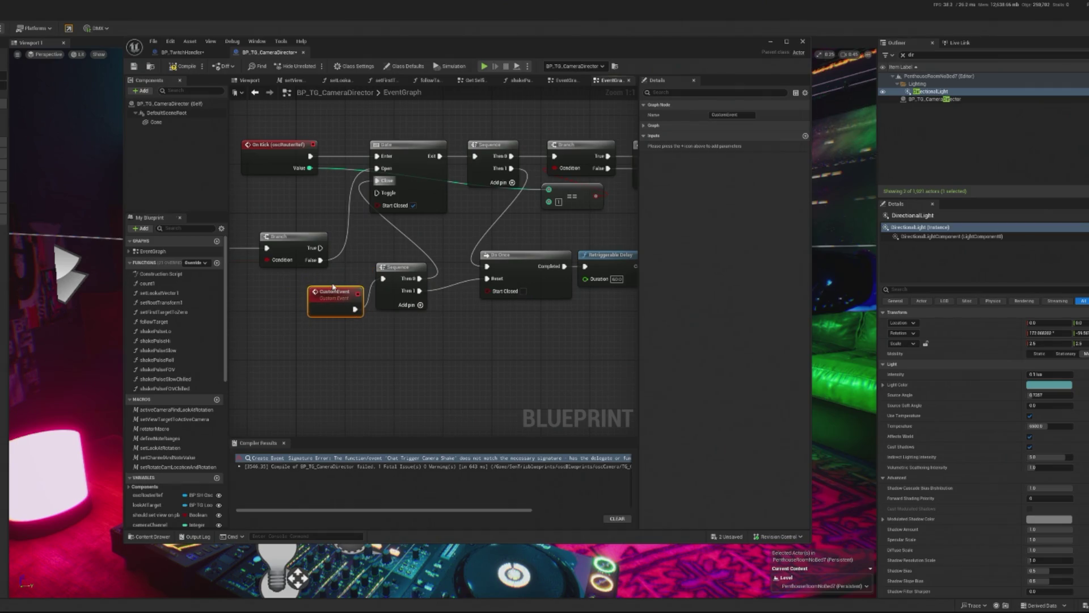
Step: Rename the custom event to Reset Camera Redeam in the Details panel
double_click(704, 114)
text(Reset Camera Rotation)
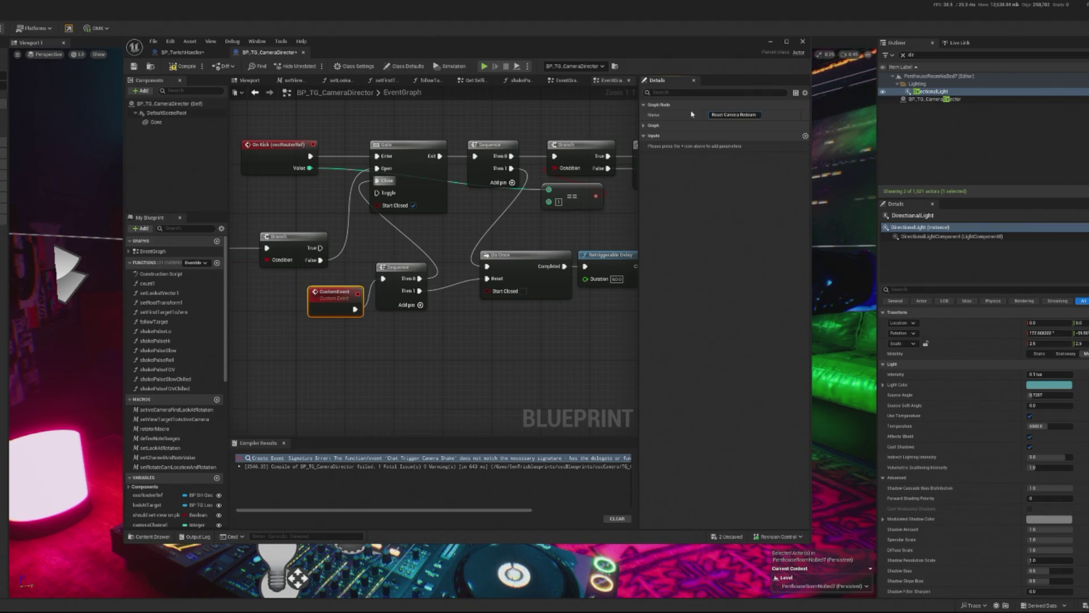
key(Return)
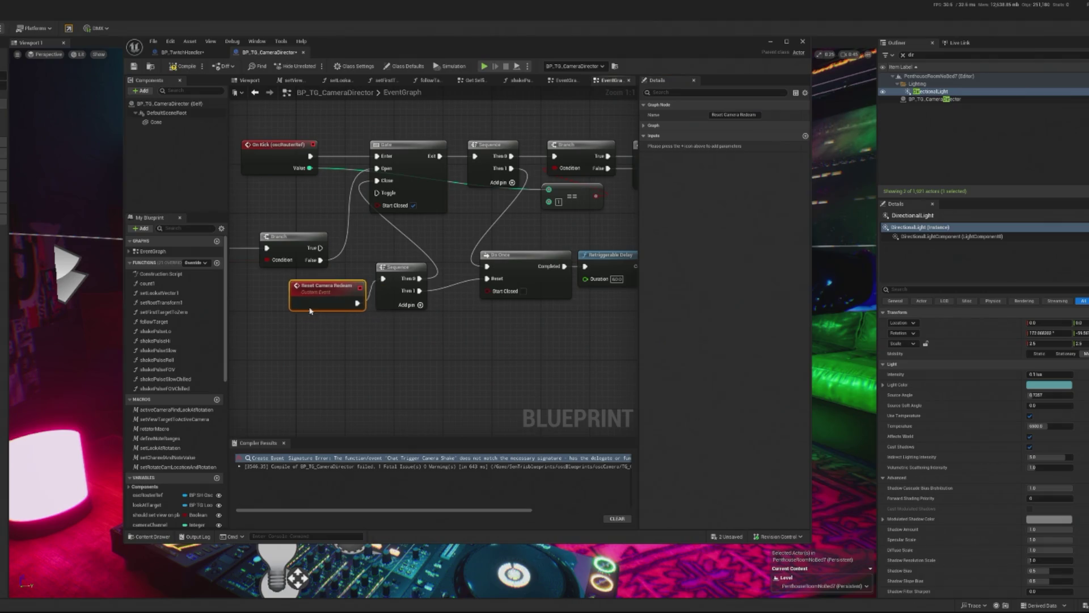
drag(385, 255, 247, 275)
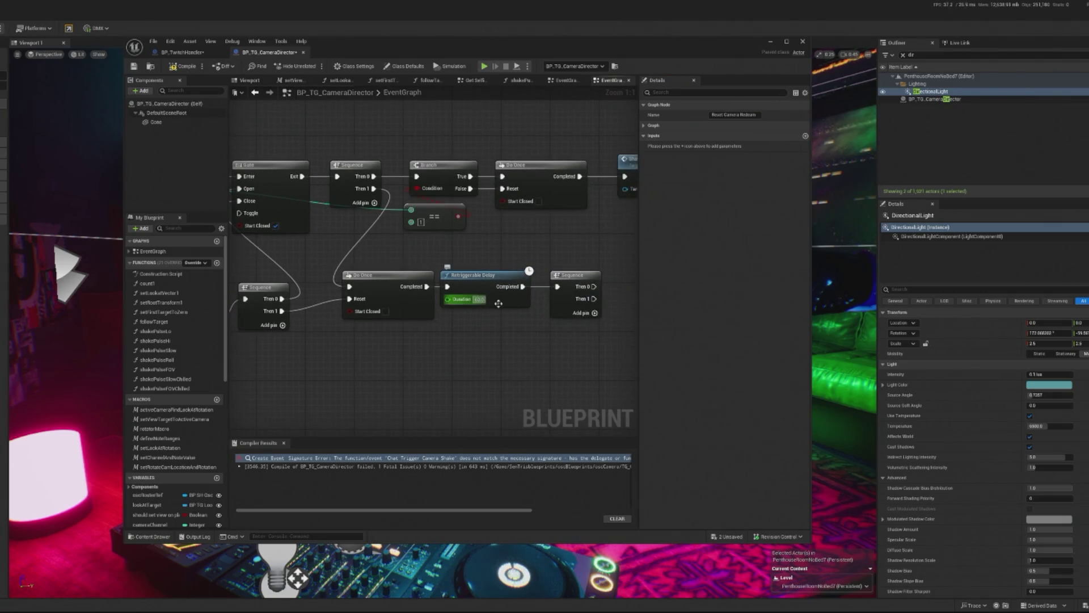
Step: Delete the unused Sequence node after the Retriggerable Delay
drag(561, 293, 469, 305)
click(479, 290)
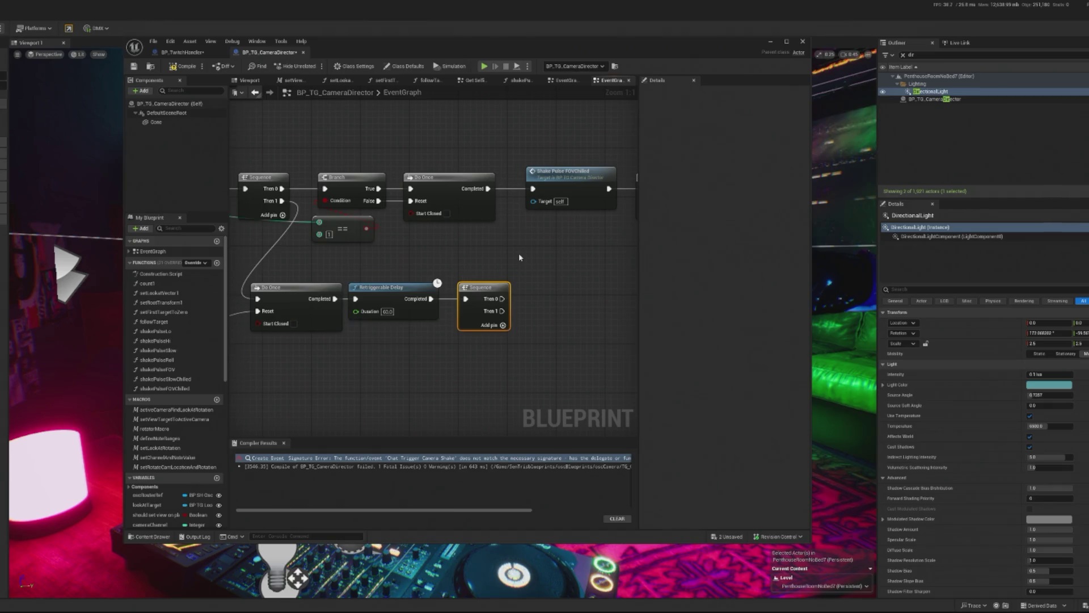
key(Delete)
Step: Add a call to Reset Camera Redeam on the delay's Completed output
drag(431, 298, 506, 295)
text(call)
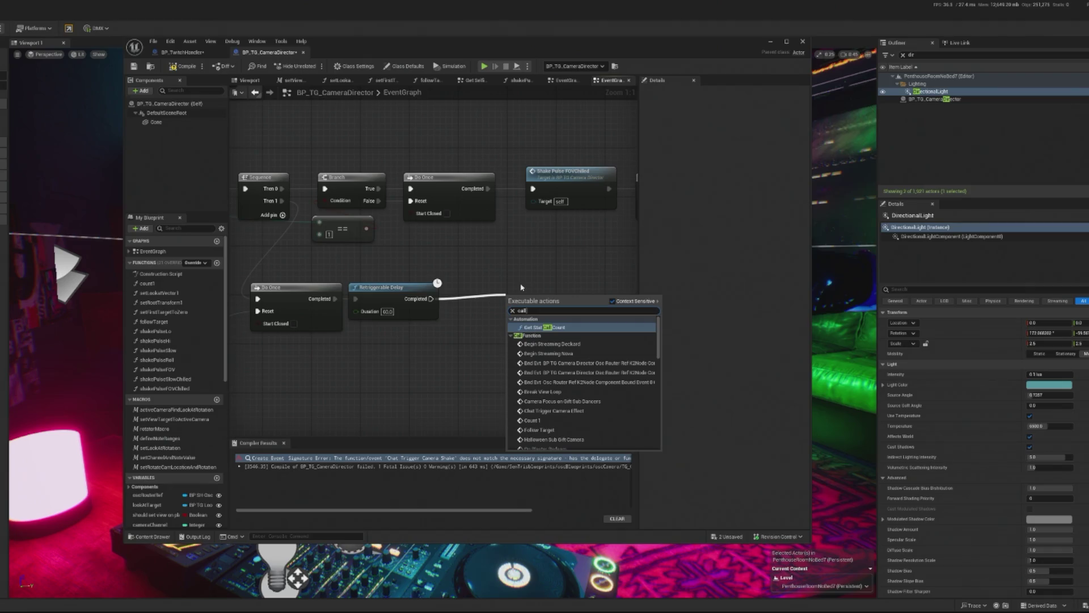
text(rese)
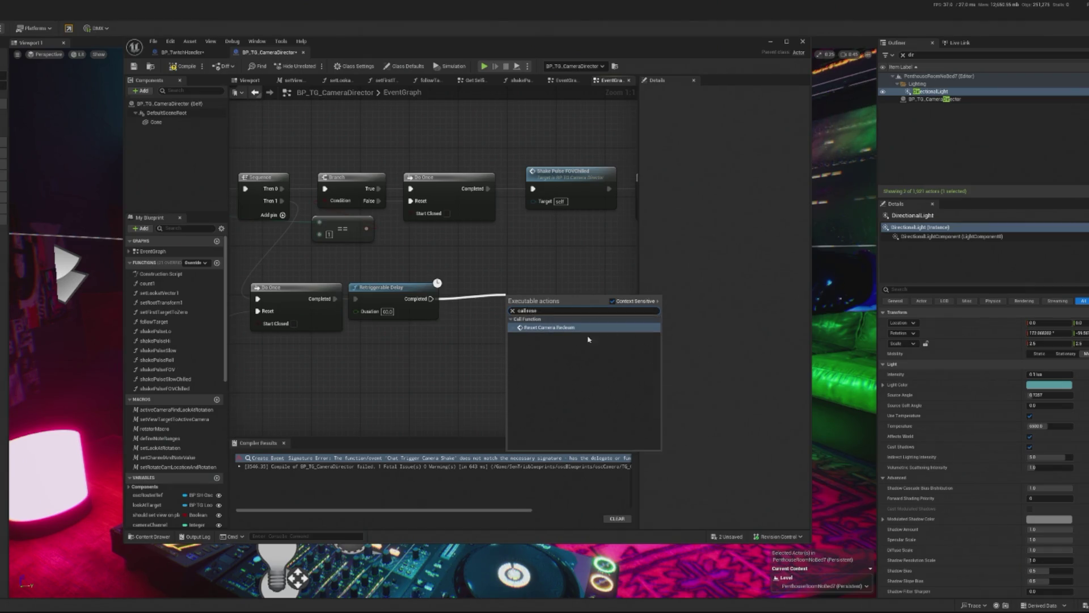
key(Return)
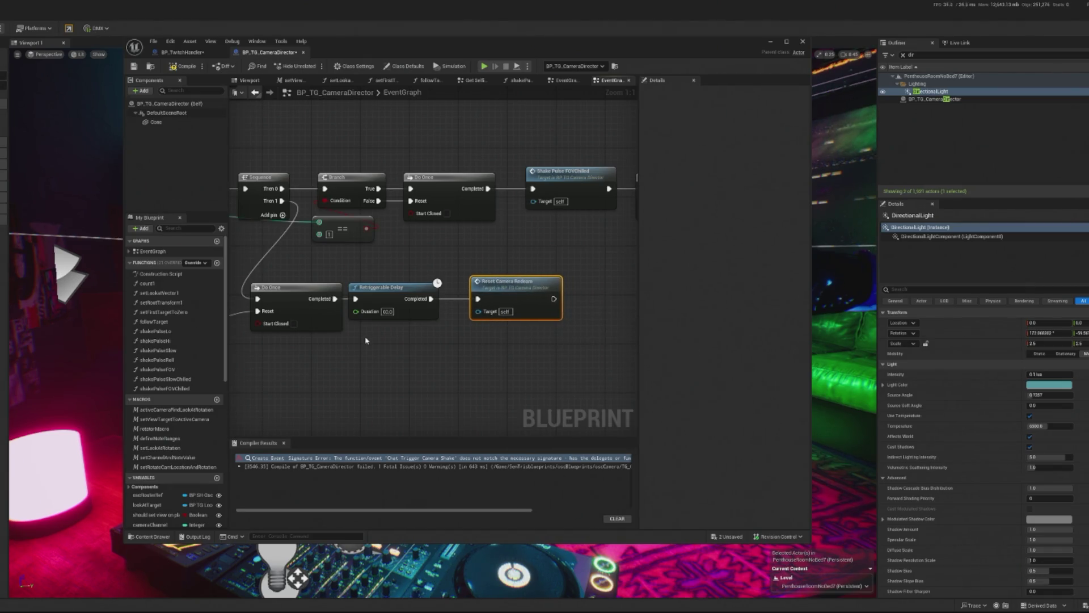
scroll(365, 339, down, 2)
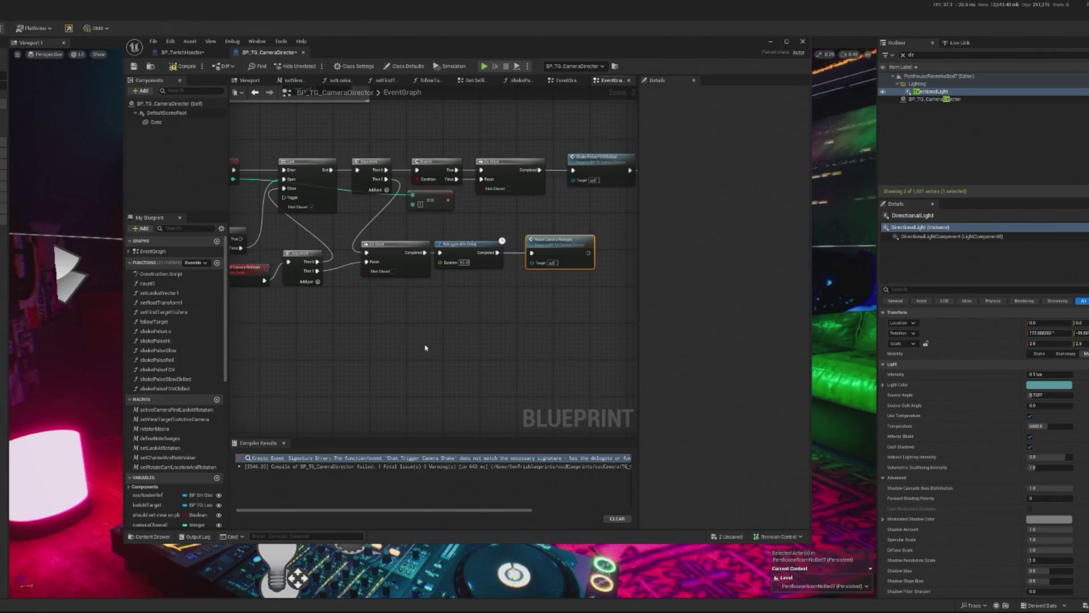
scroll(329, 255, up, 2)
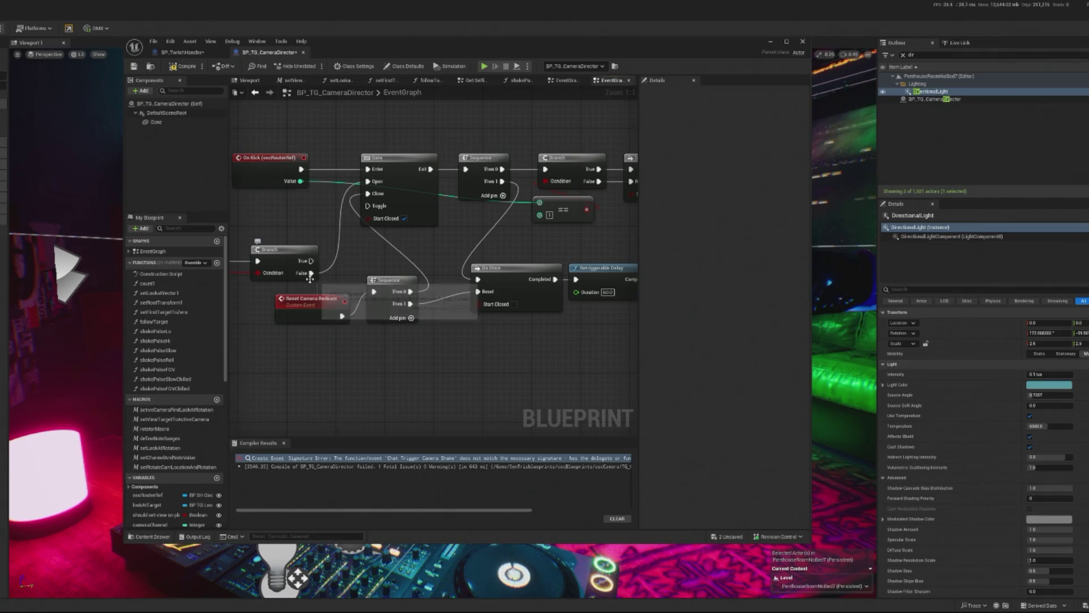
Step: Add a Sequence off the Branch's False output and shift the reset event group right
mouse_move(316, 277)
mouse_down()
mouse_move(352, 275)
mouse_move(290, 254)
mouse_move(336, 268)
mouse_up()
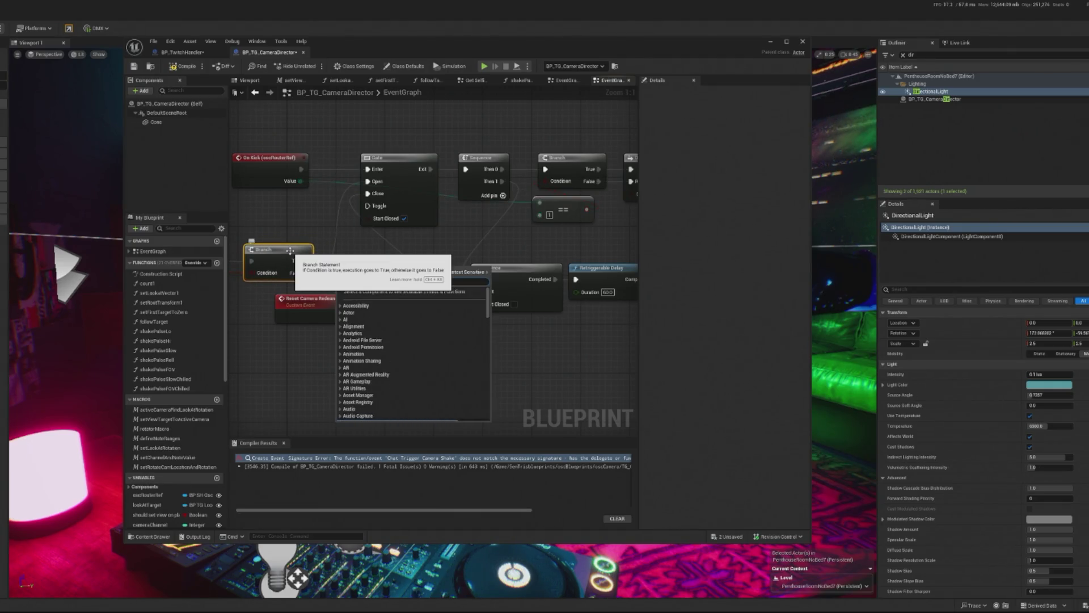
text(sequen)
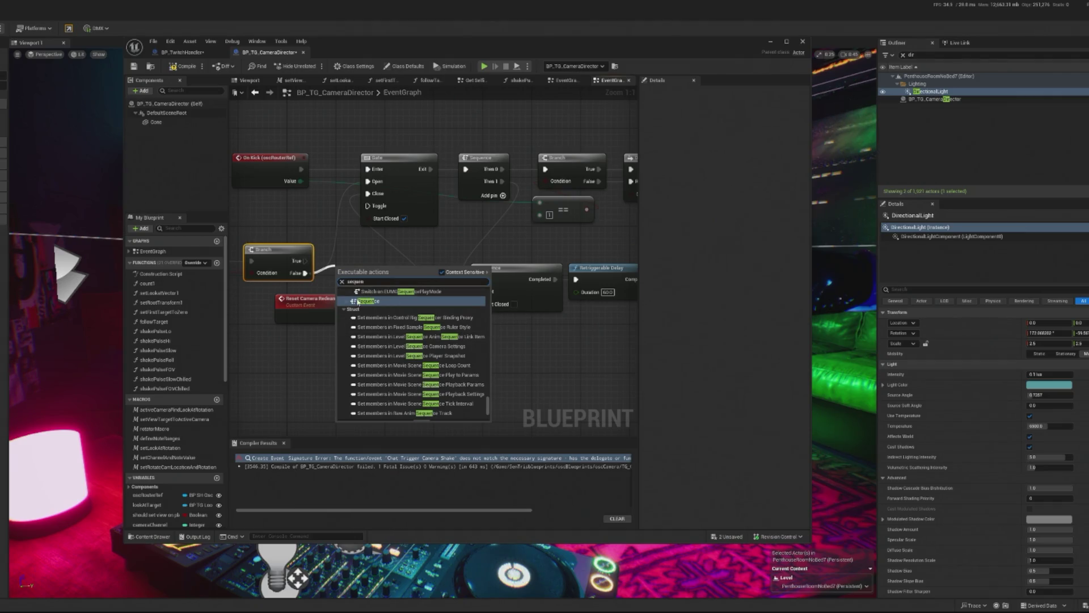
click(359, 301)
drag(349, 272, 363, 244)
mouse_move(270, 400)
mouse_down()
mouse_move(398, 311)
mouse_move(359, 339)
mouse_up()
drag(344, 248, 337, 266)
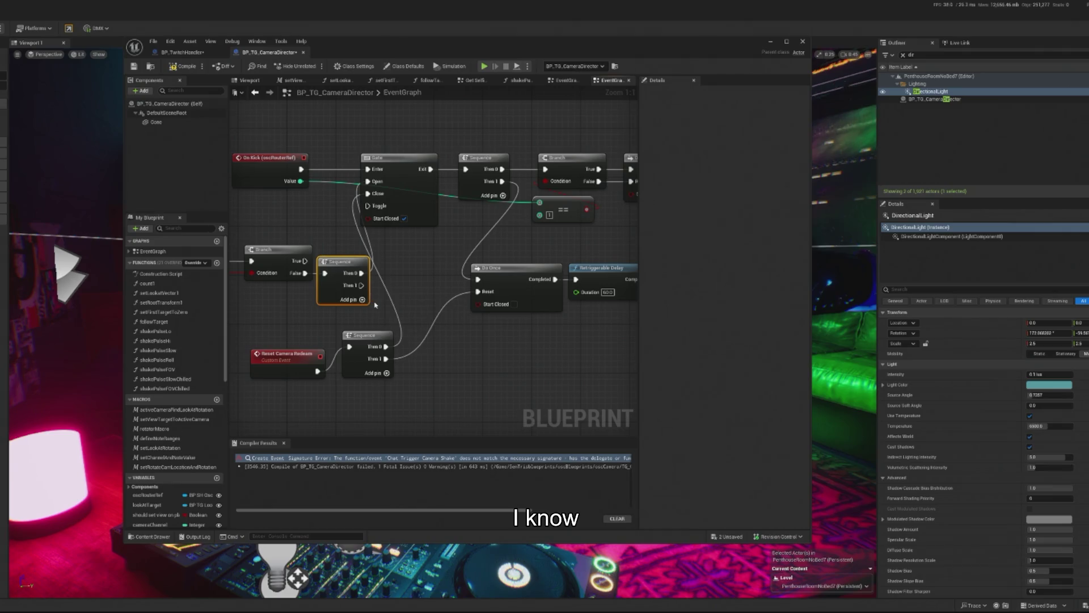
Step: Wire the new Sequence's Then 0 to Do Once Reset and Then 1 to Gate Open
drag(361, 273, 479, 292)
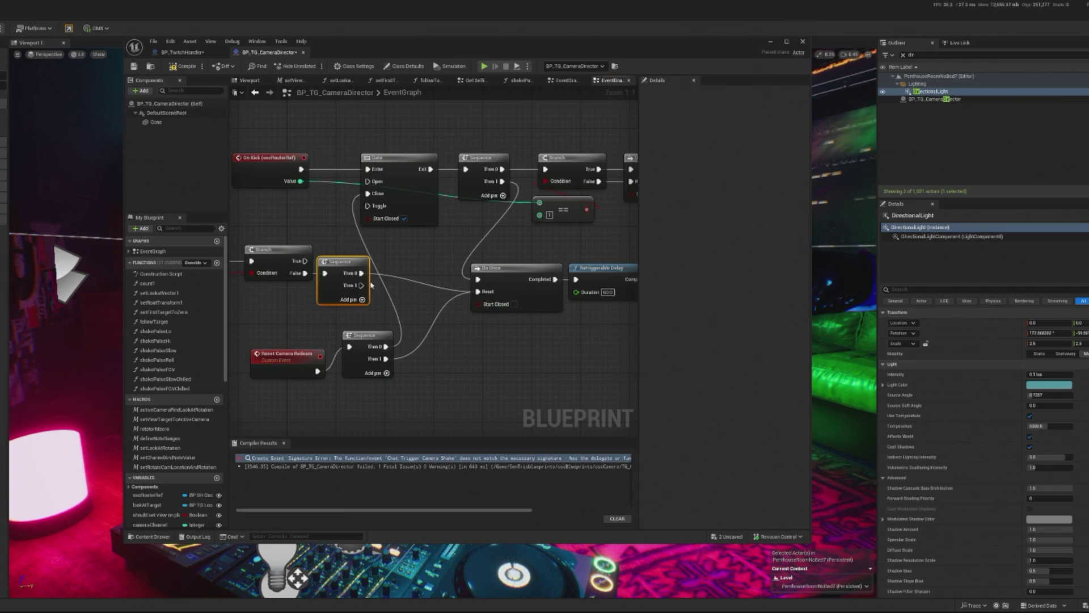
mouse_move(361, 285)
mouse_down()
mouse_move(371, 194)
mouse_move(375, 278)
mouse_move(386, 258)
mouse_move(375, 208)
mouse_up()
drag(372, 184, 372, 184)
mouse_move(349, 262)
mouse_down()
mouse_move(389, 262)
mouse_move(368, 262)
mouse_up()
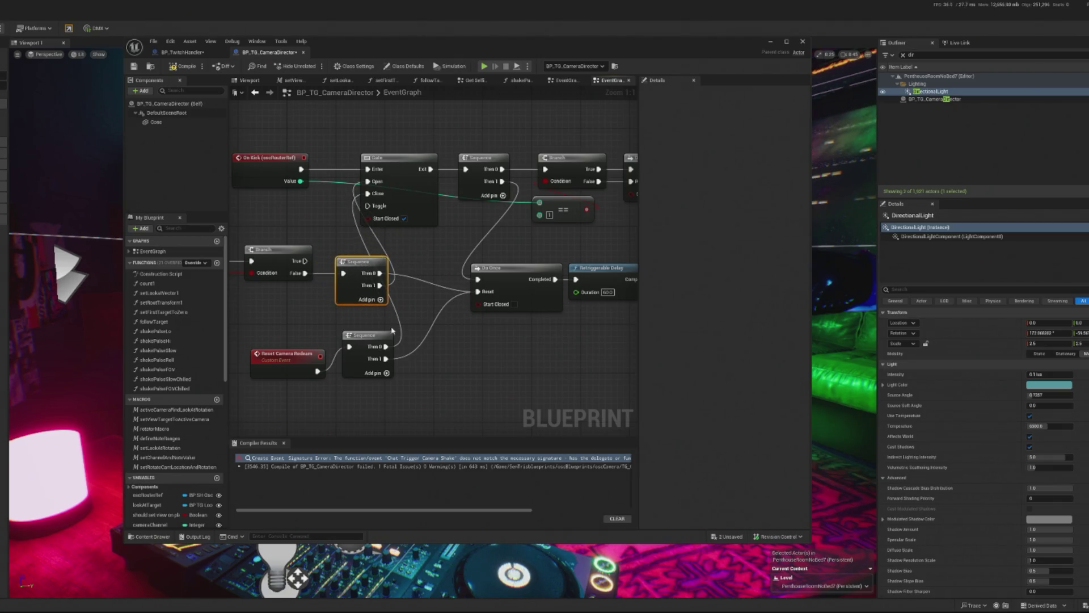
drag(380, 376, 361, 382)
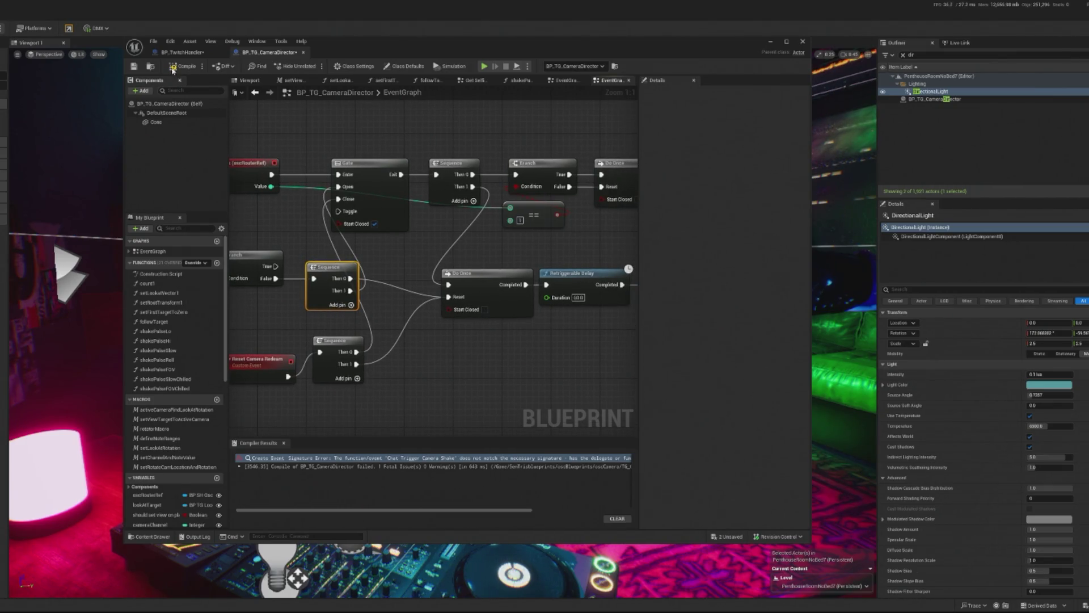
Step: Move the Reset Camera Redeem event up into place beside the Gate chain
drag(304, 311, 371, 318)
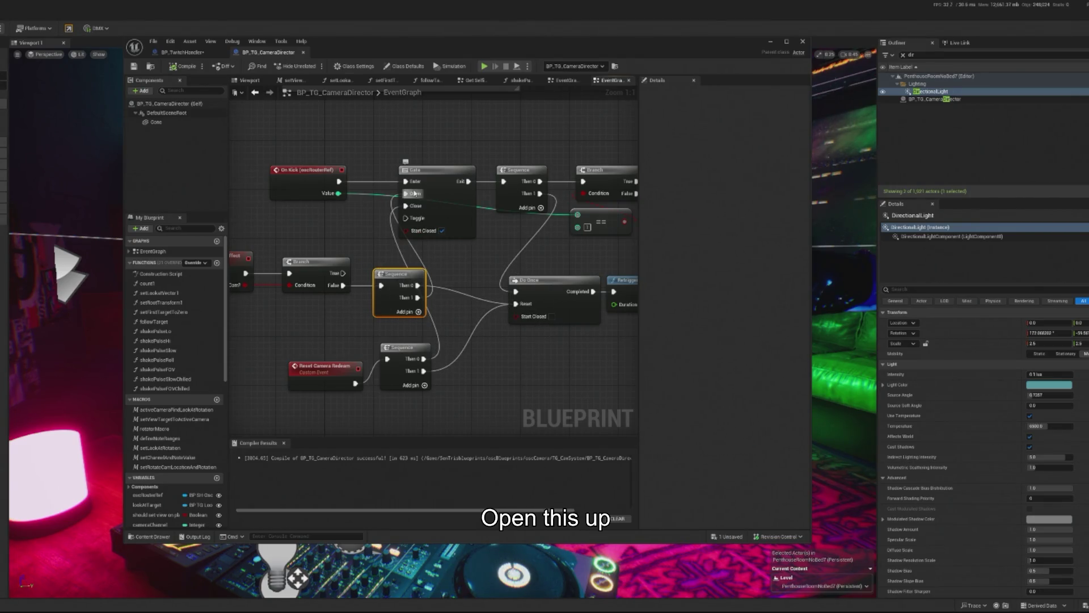
mouse_move(414, 194)
mouse_down()
mouse_move(375, 182)
mouse_move(361, 220)
mouse_up()
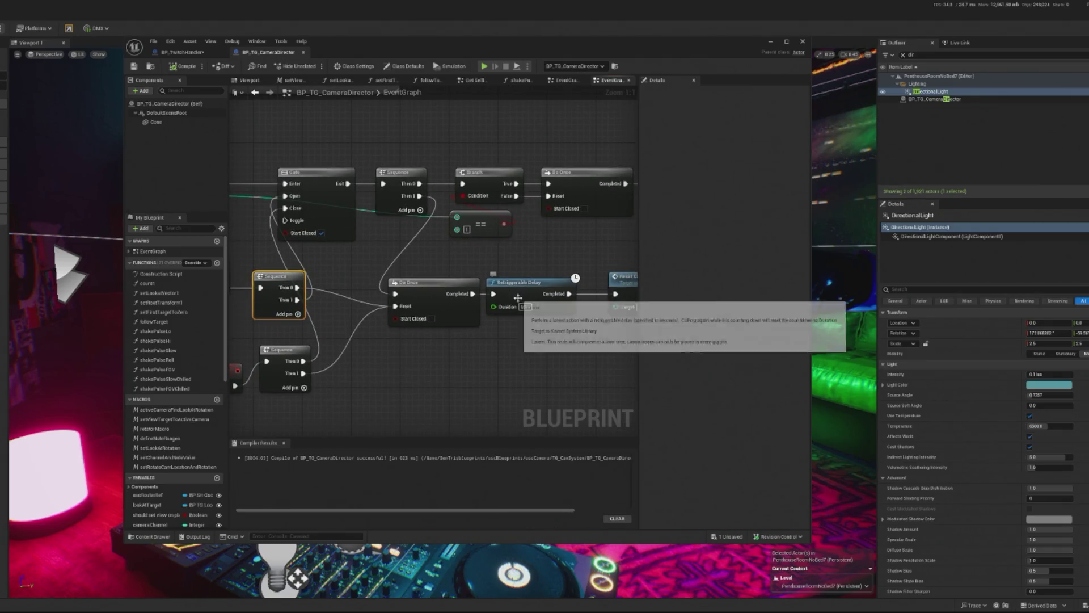
mouse_move(525, 324)
mouse_down()
mouse_move(407, 333)
mouse_move(587, 311)
mouse_up()
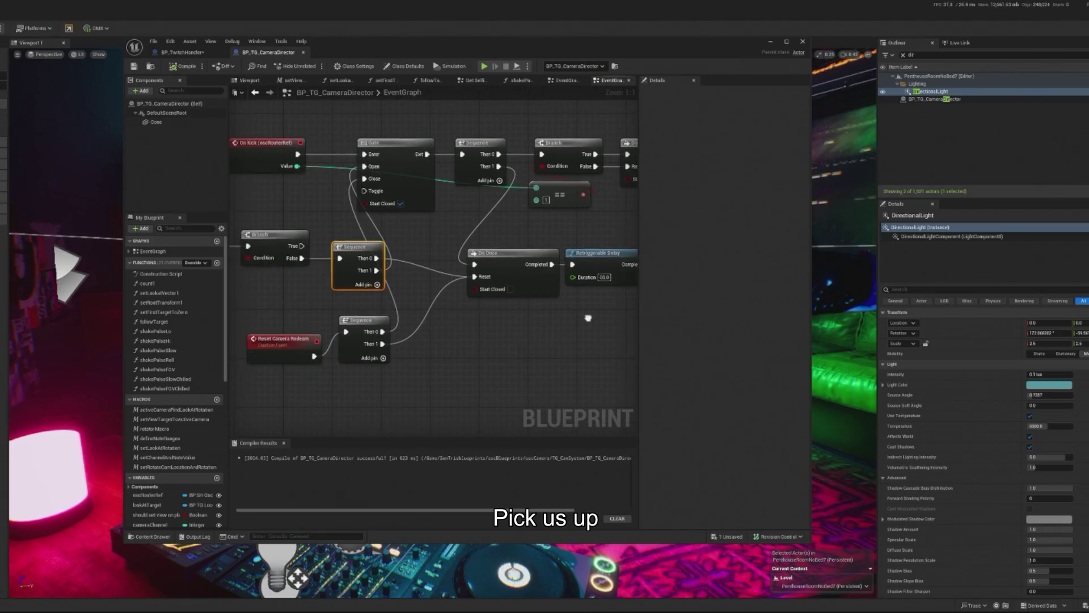
drag(283, 352, 289, 333)
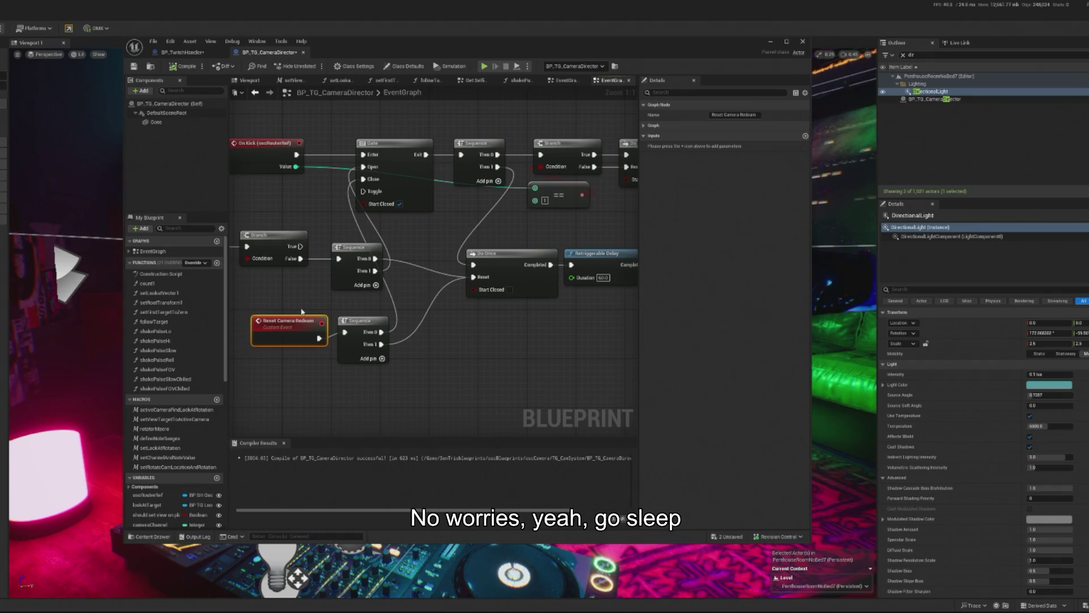
drag(279, 320, 285, 312)
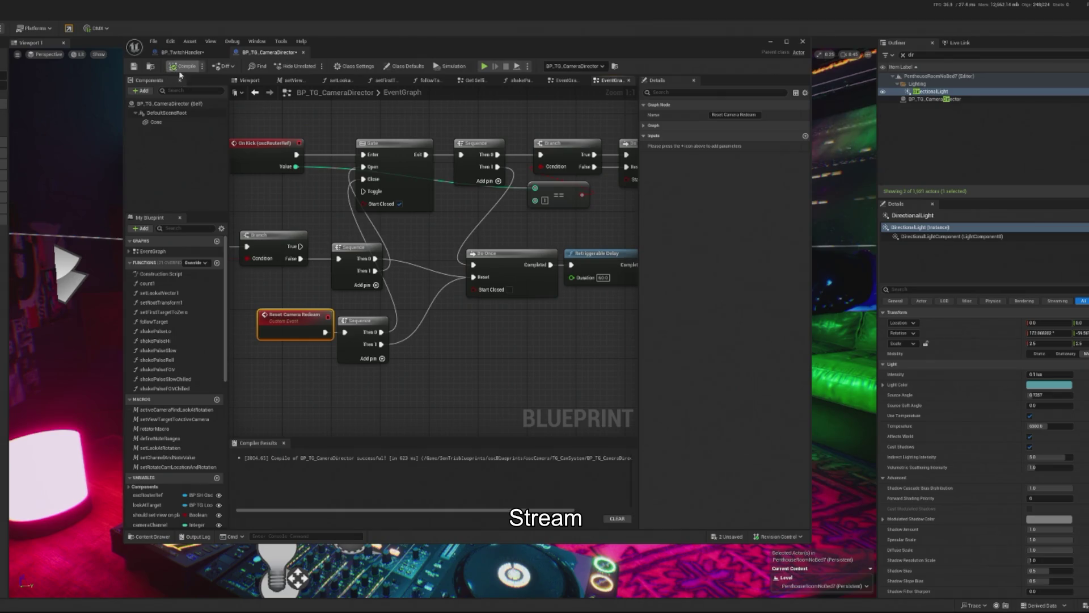
Step: Set the Retriggerable Delay duration to 10 seconds and minimize the Blueprint editor
click(603, 278)
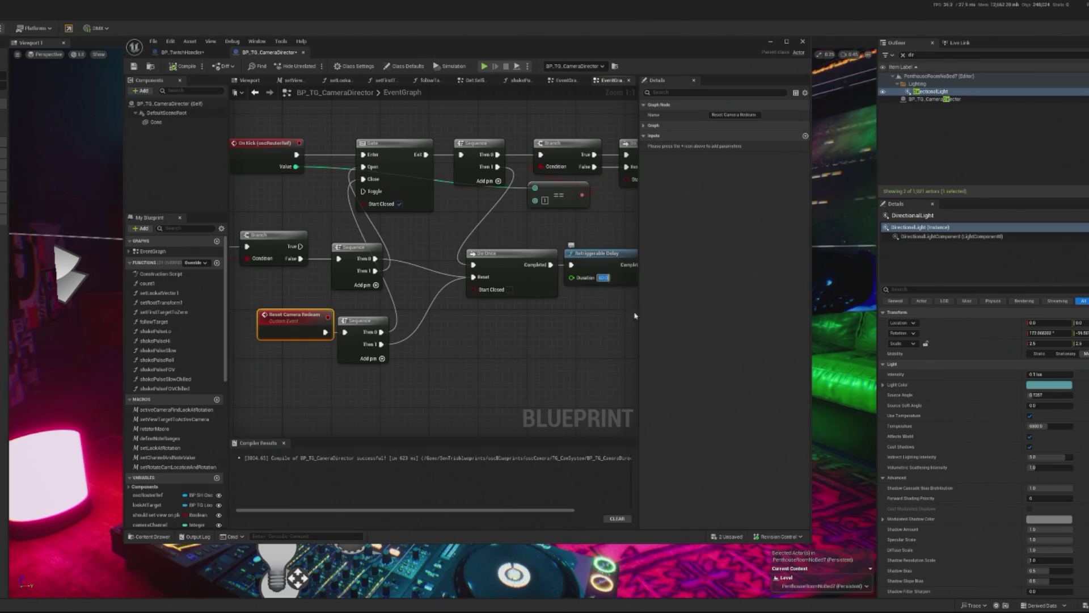
text(10)
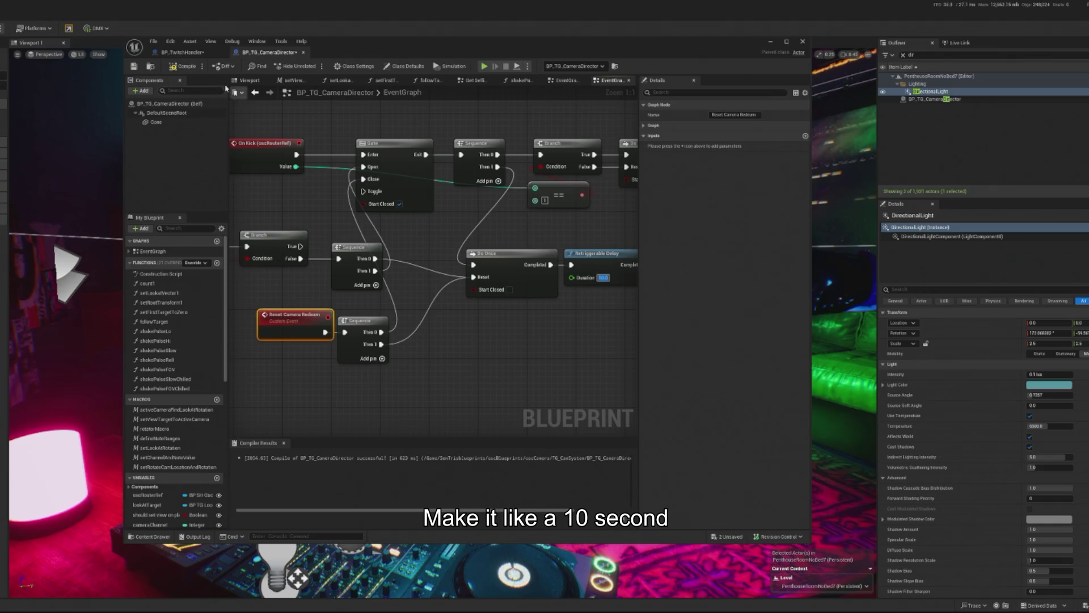
click(340, 567)
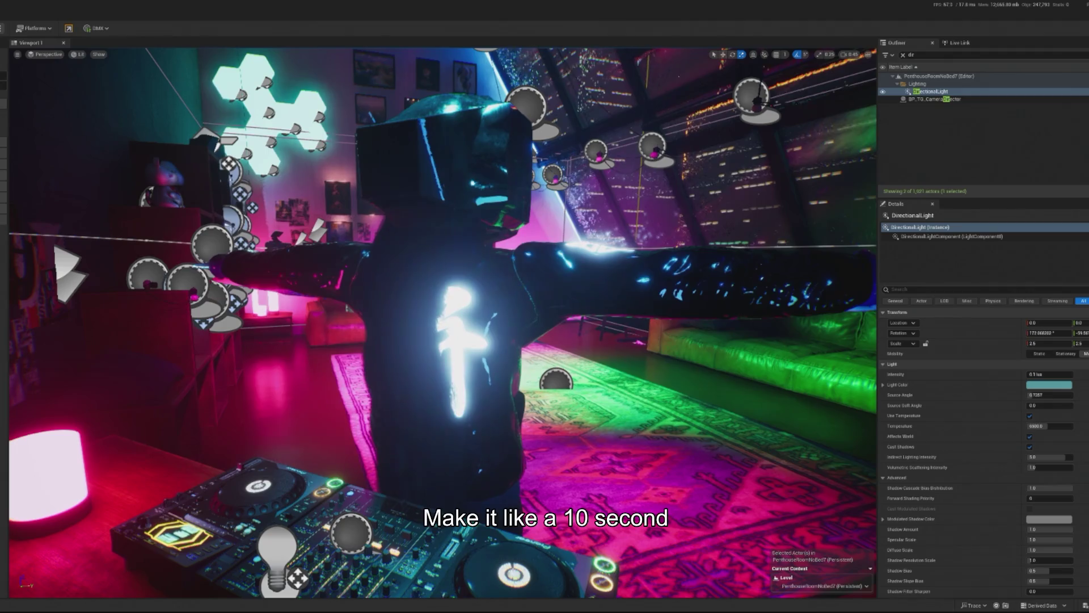
Step: Start a play test, find BP_TwitchHandler via an Outliner search for 'tw', and fire Redeem Bits
key(alt+p)
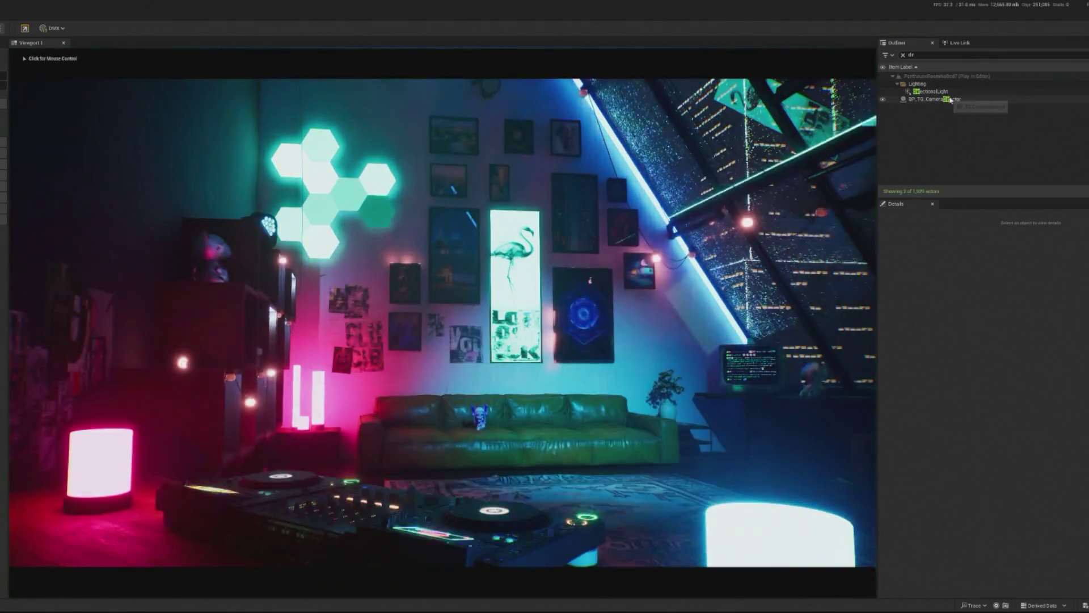
click(939, 99)
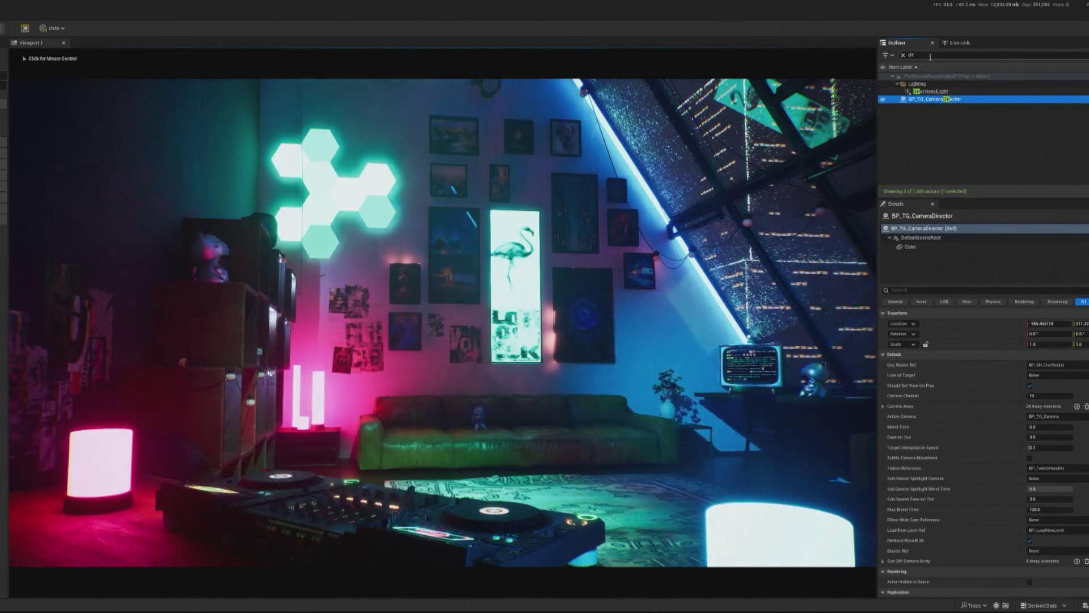
key(BackSpace)
key(BackSpace)
text(tw)
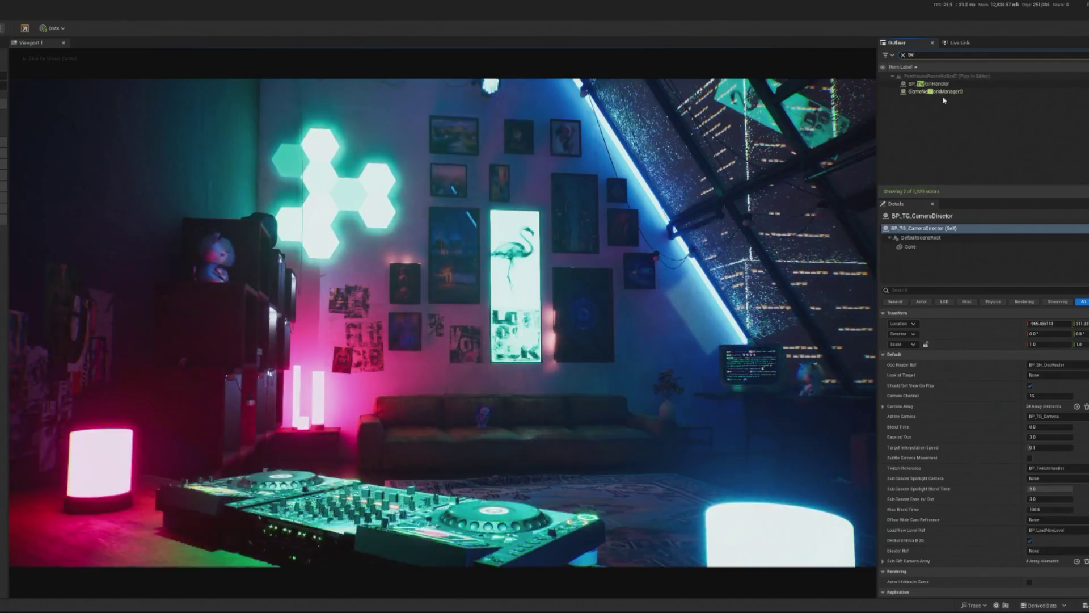
click(931, 84)
click(911, 385)
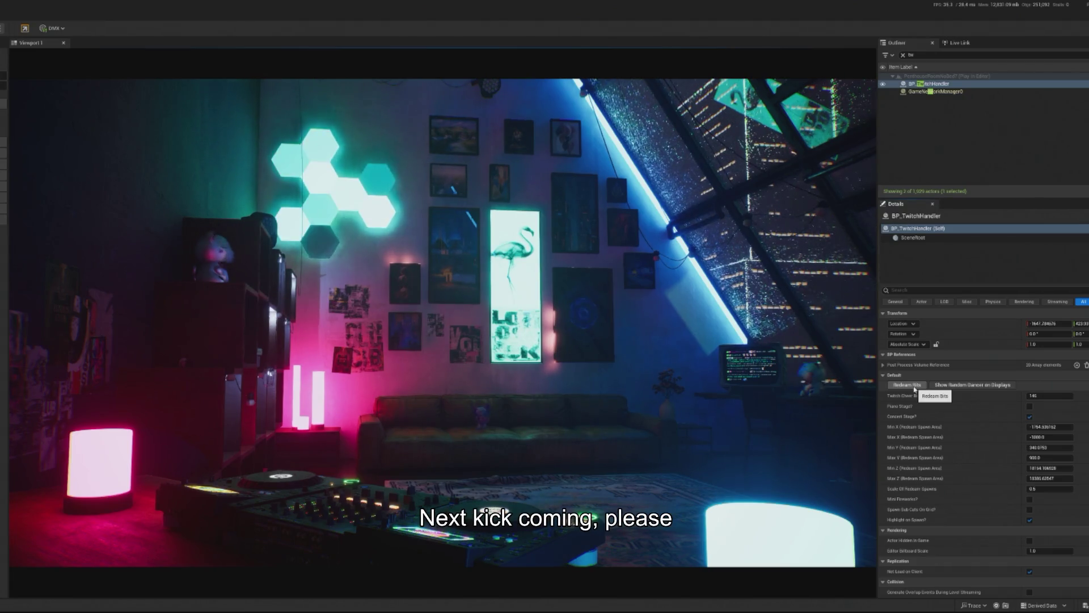
click(906, 391)
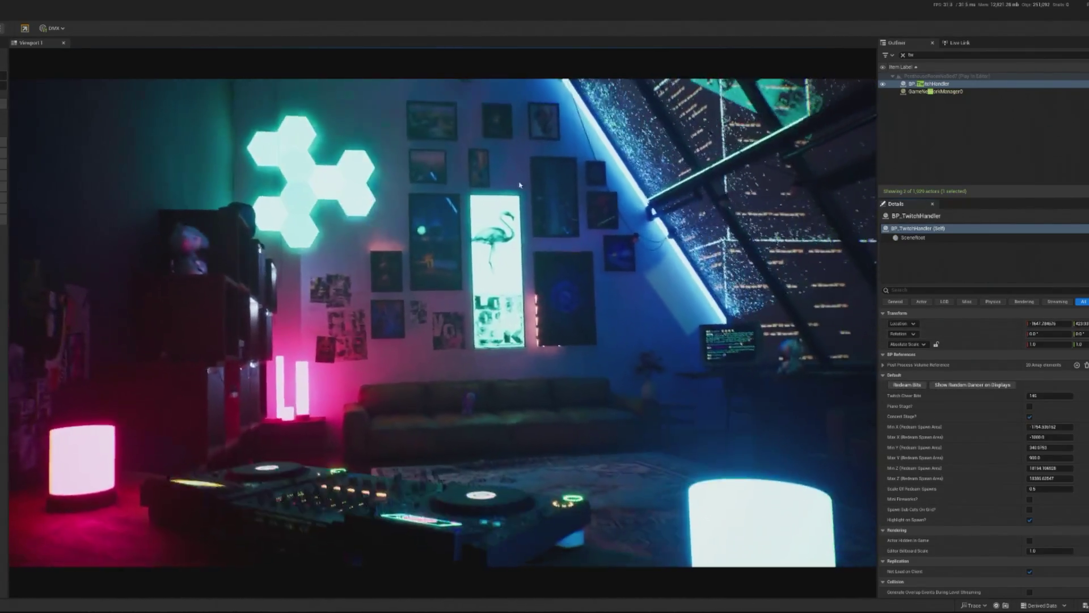
Step: Fire another test bits redemption, then stop the play session once the camera reacts
key(shift+F1)
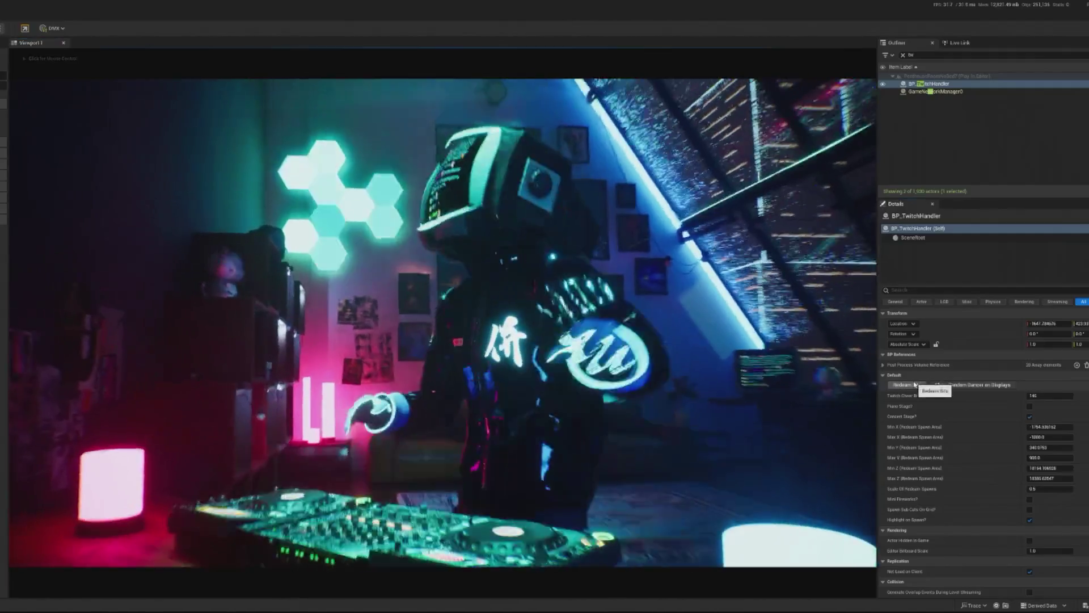
click(914, 384)
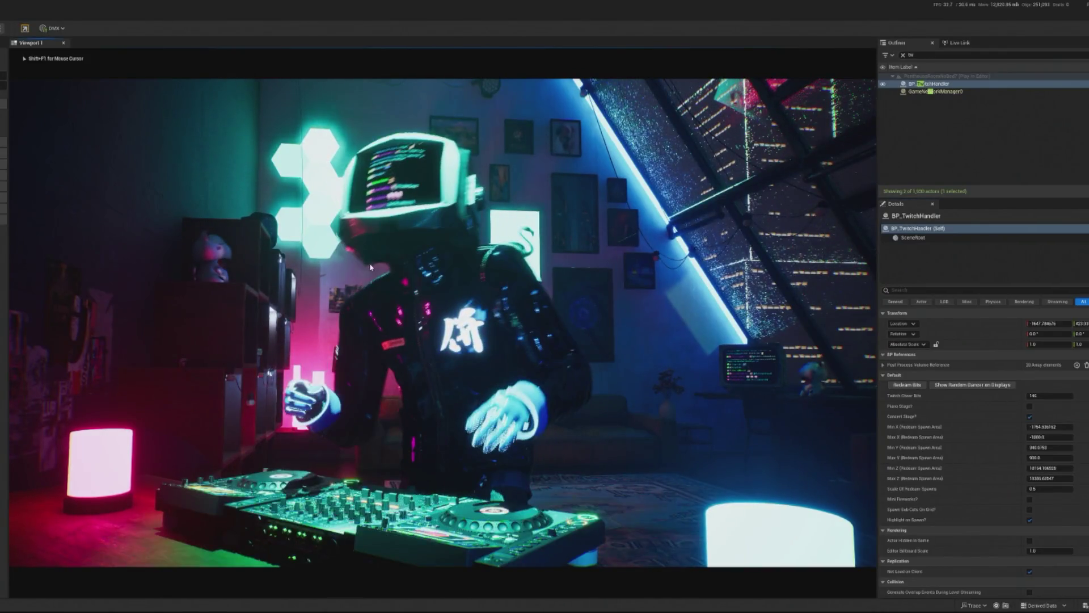
key(Escape)
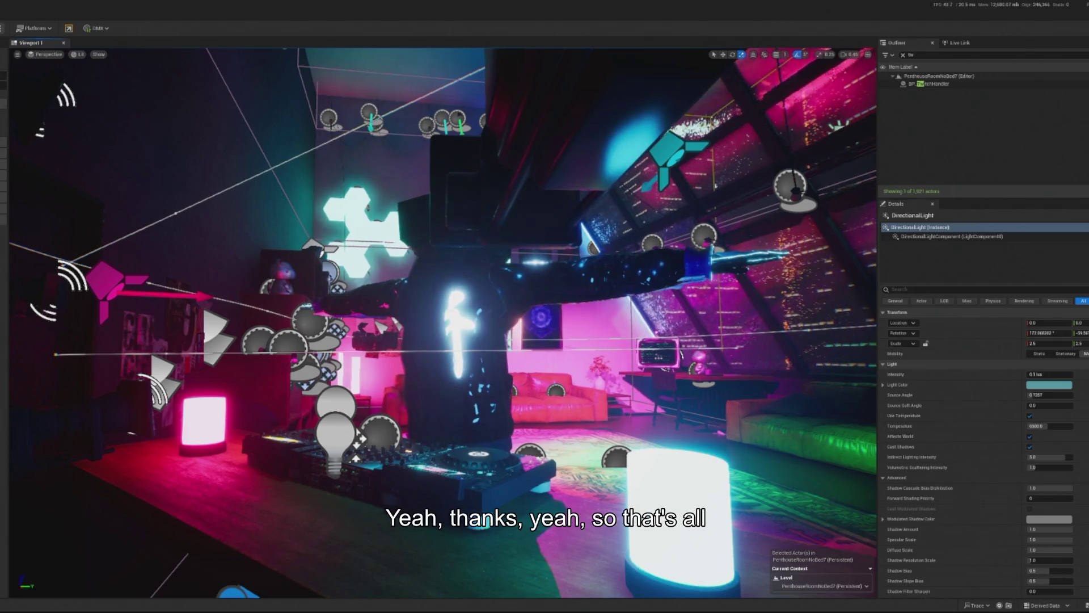
key(alt+p)
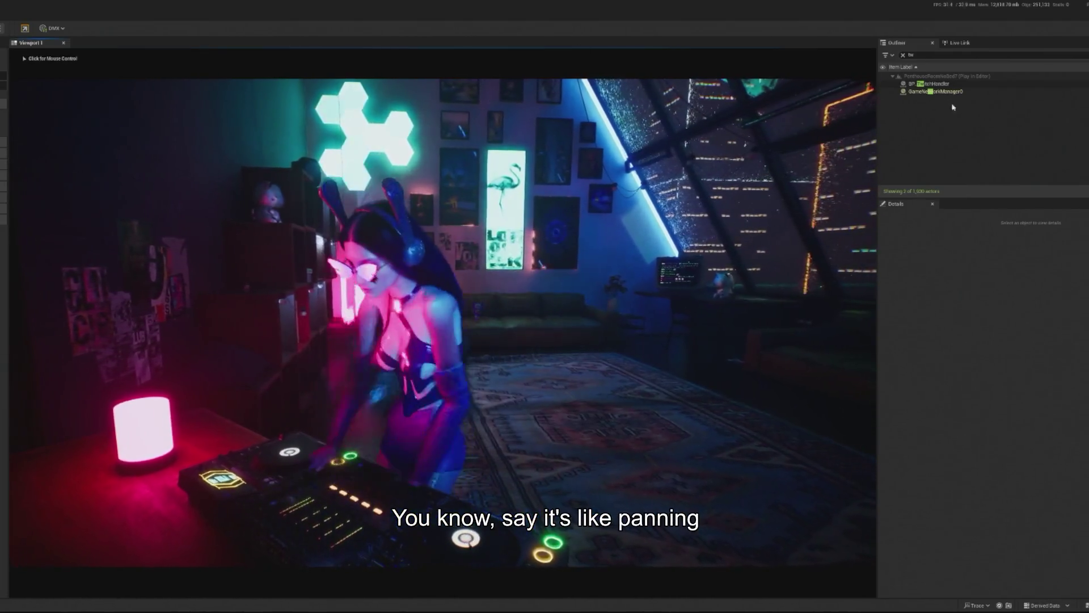
click(930, 83)
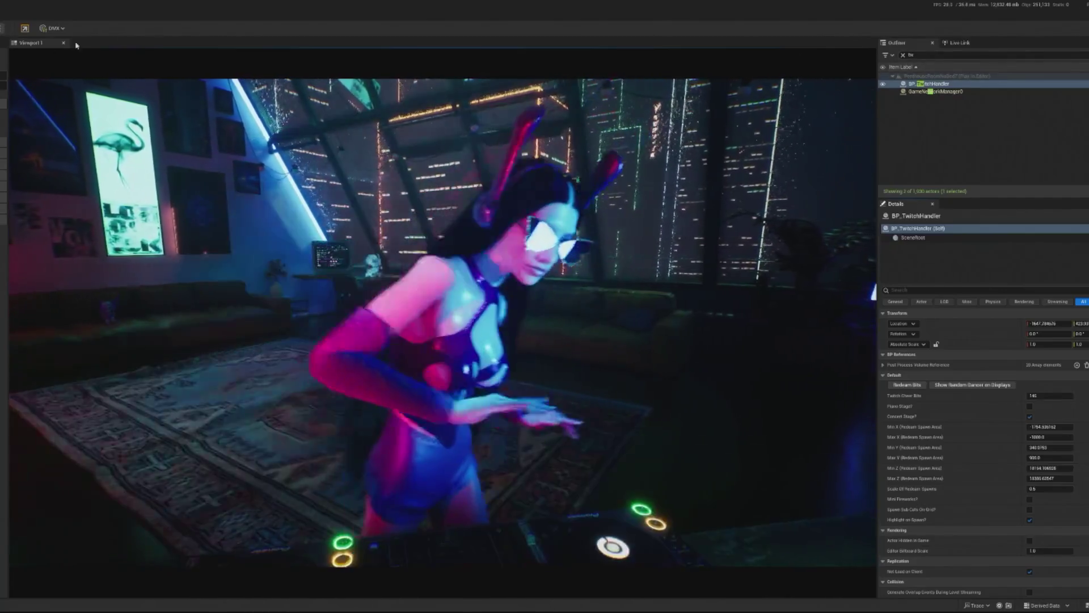
key(Escape)
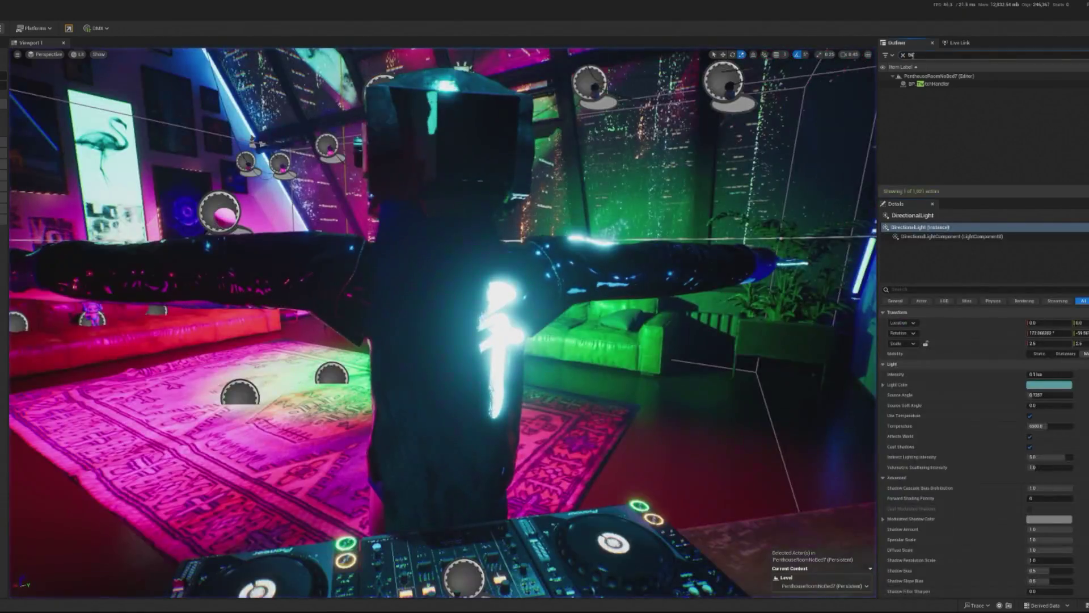
Step: Filter the Outliner with 'dir' and inspect the EventGraph's delay, Sequence and Reset Camera Redeem wiring
text(dir)
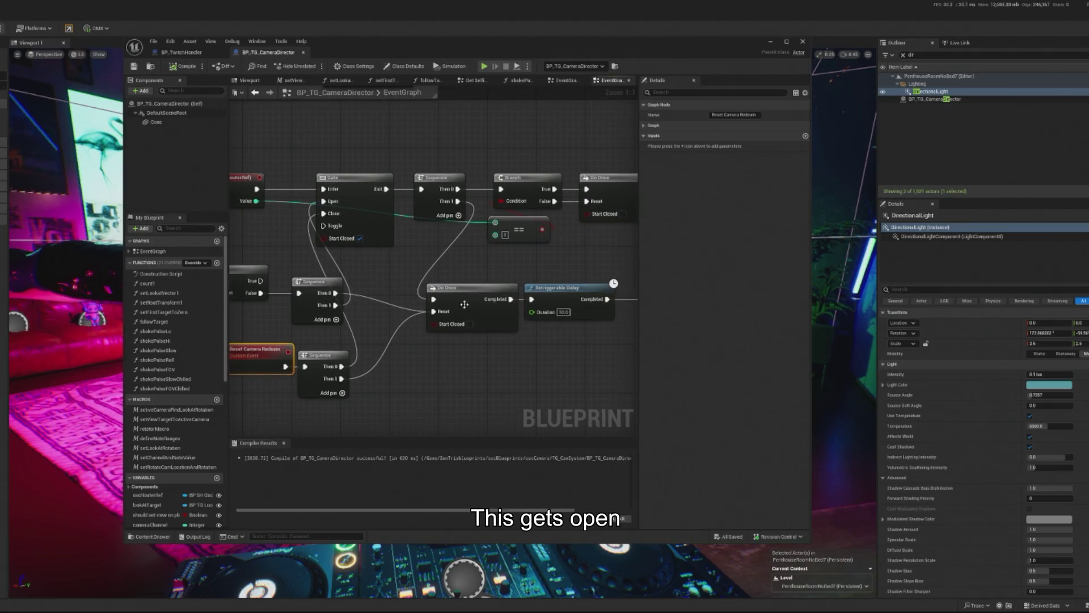
drag(470, 301, 461, 299)
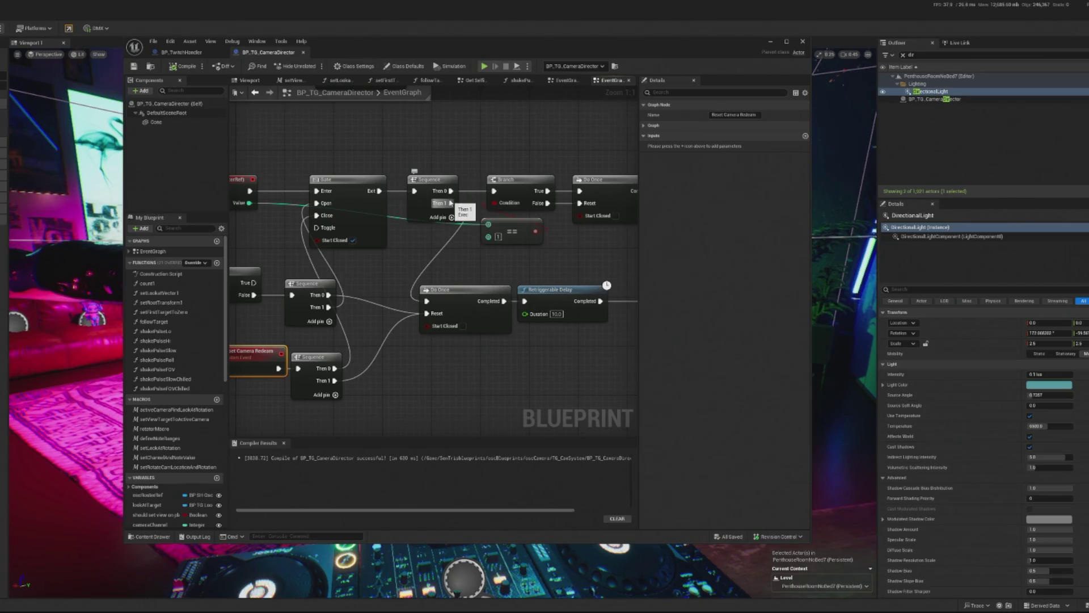
mouse_move(451, 203)
mouse_down()
mouse_move(397, 209)
mouse_move(474, 219)
mouse_move(433, 222)
mouse_up()
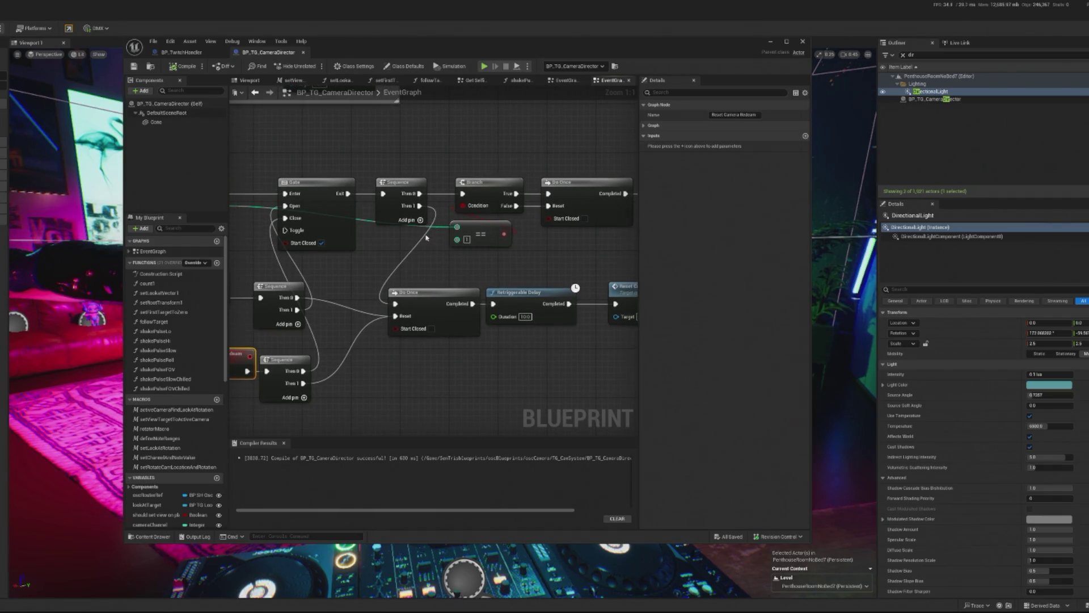
drag(426, 237, 511, 247)
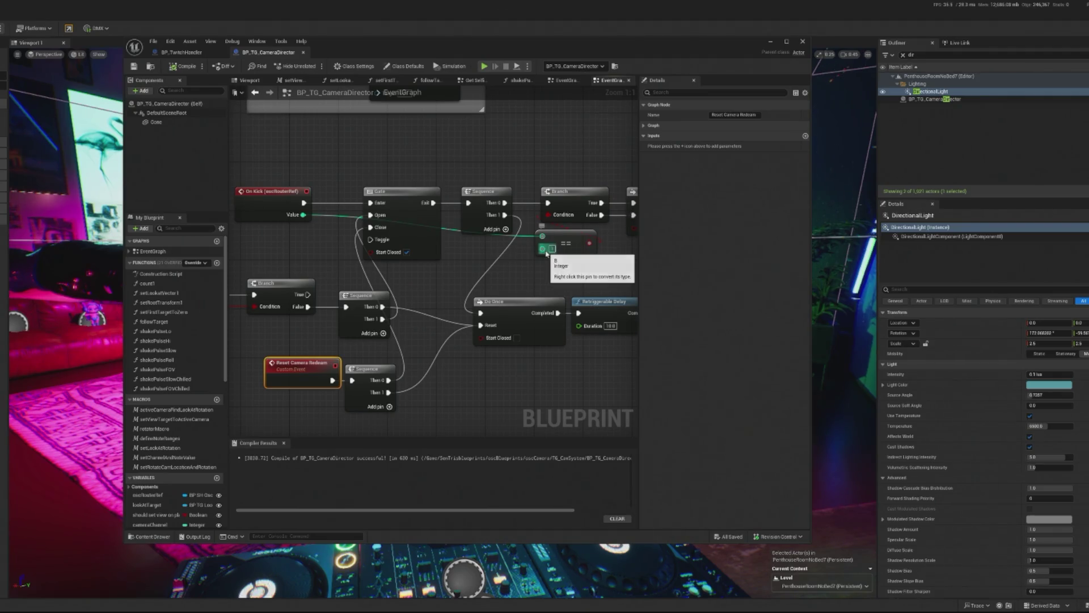
Step: Check the compare node, then hide the Blueprint editor and start a play test
drag(454, 215, 405, 224)
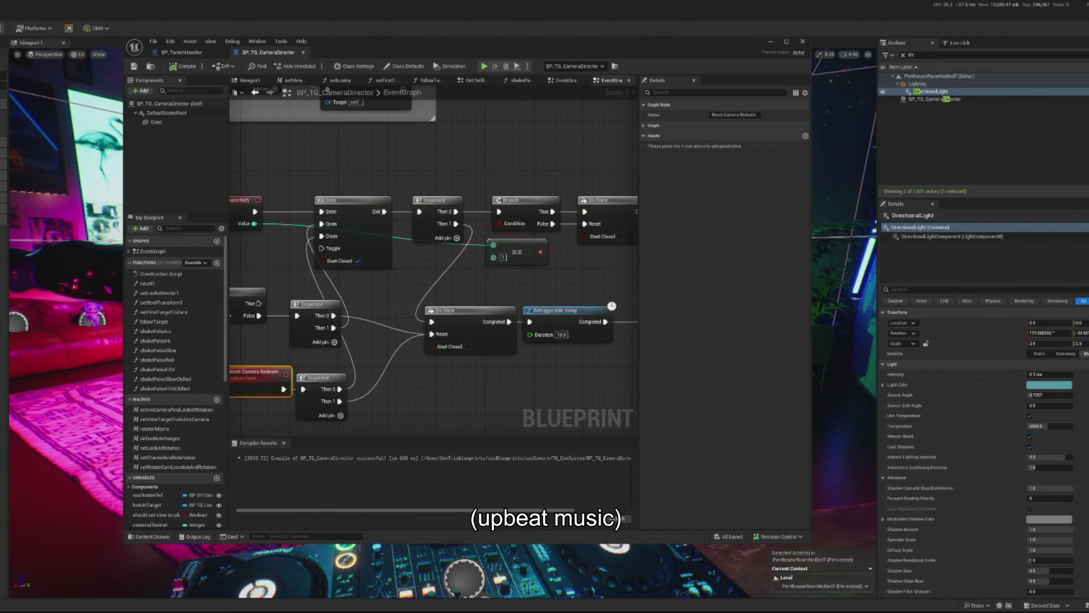
click(770, 42)
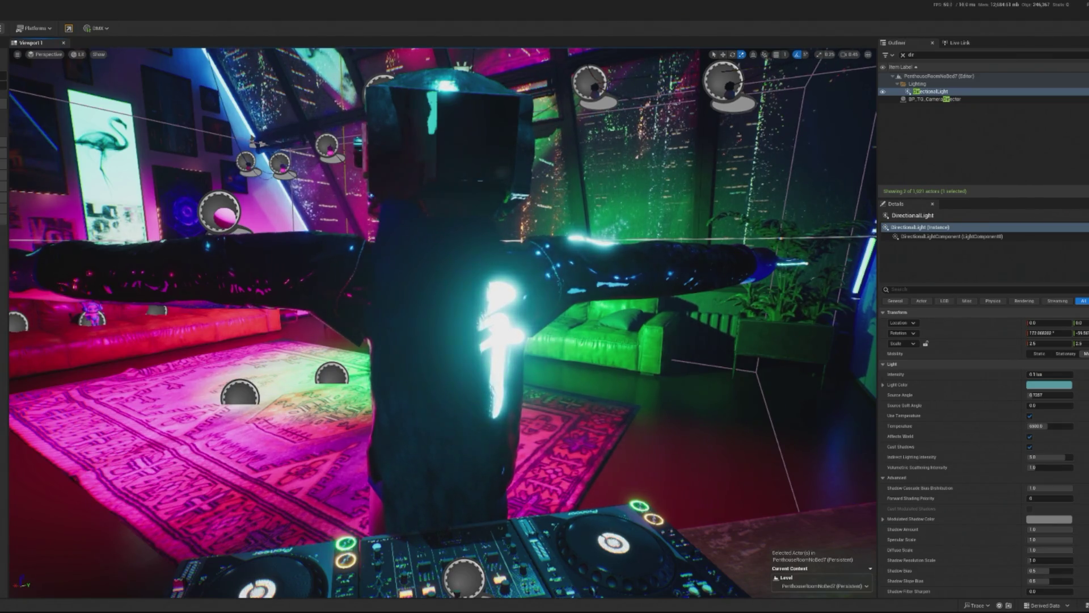
key(alt+p)
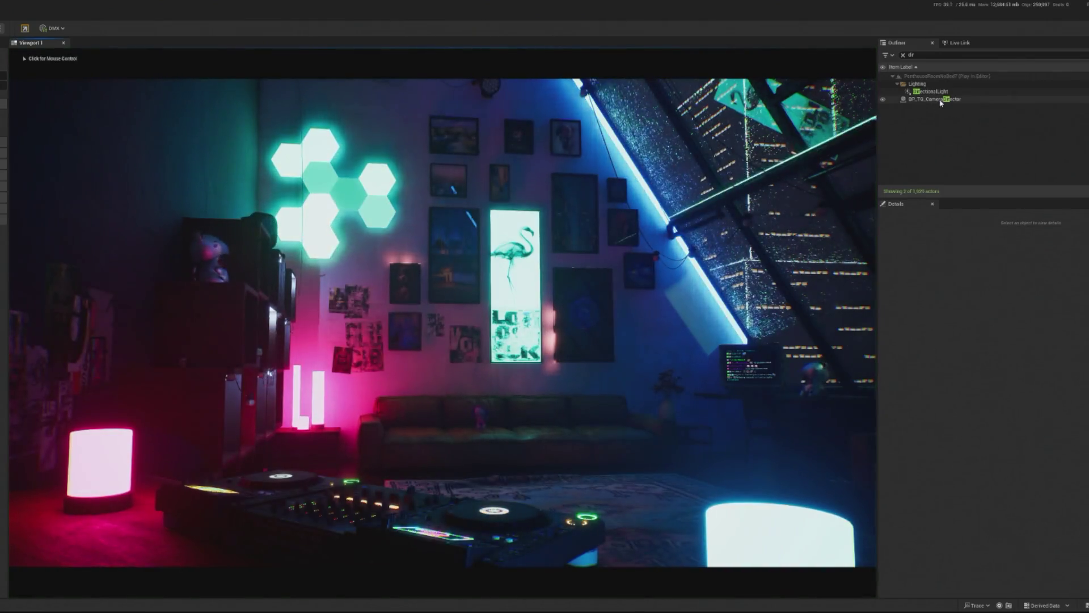
Step: Filter the Outliner to 'tw', select BP_TwitchHandler and reopen its Default properties category
click(959, 99)
key(ctrl+f)
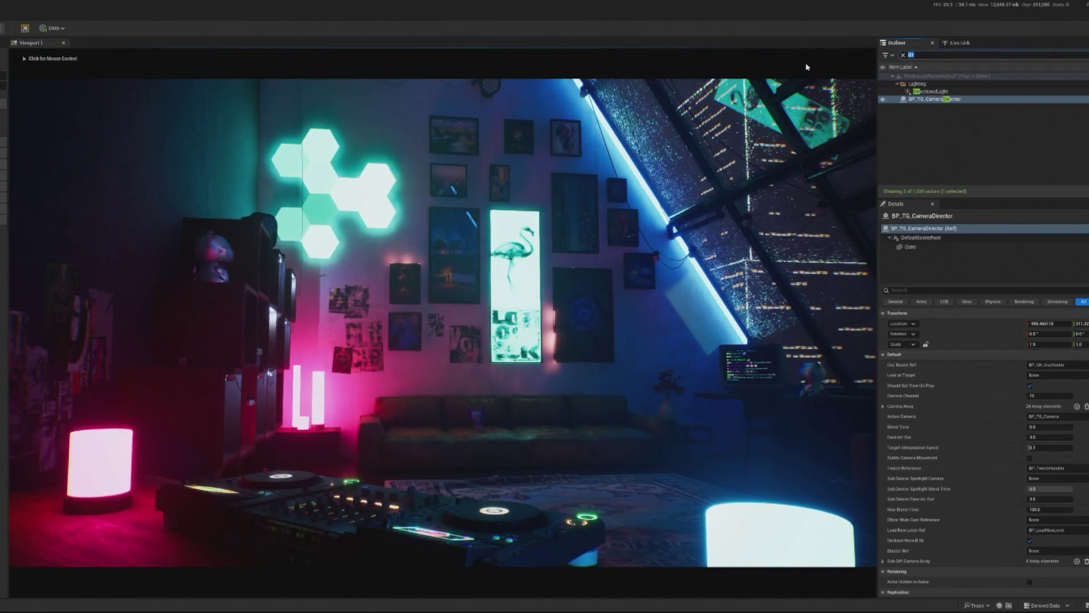
text(tw)
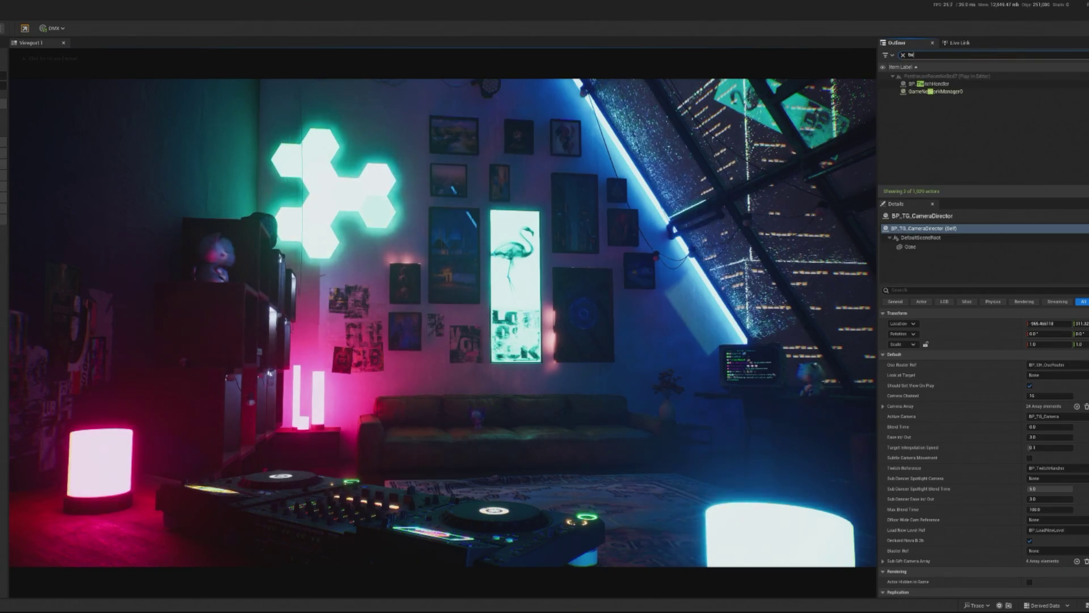
key(Return)
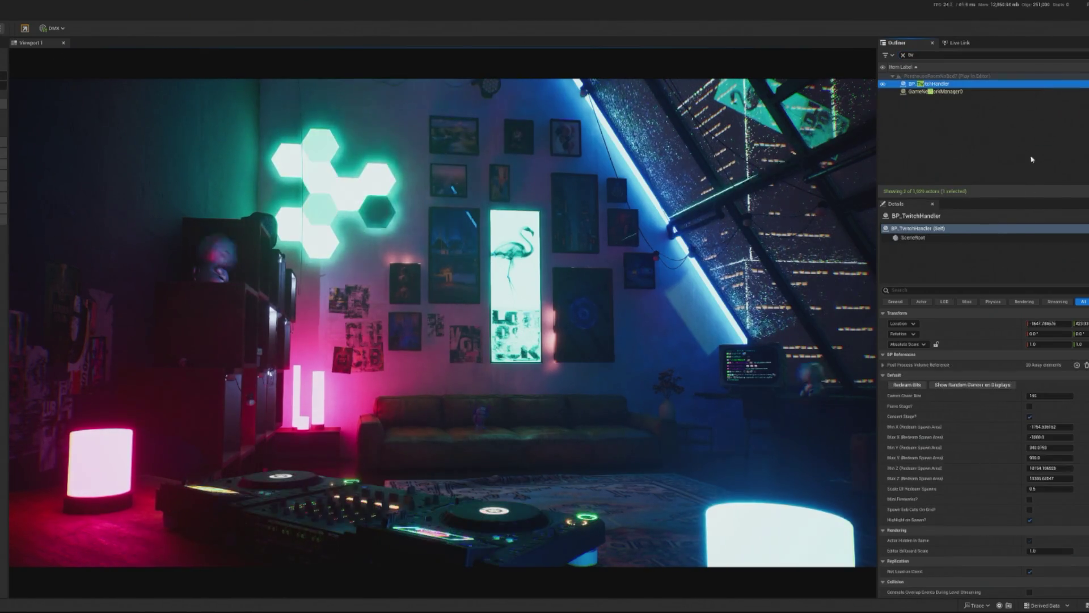
click(895, 375)
click(895, 376)
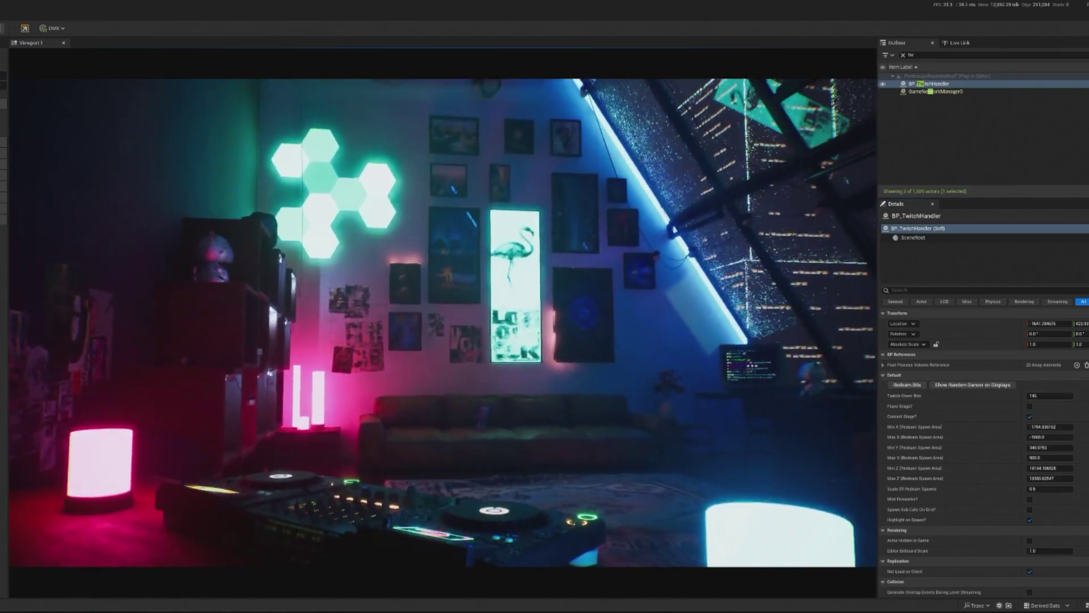
Step: Restore the 'dir' filter, move and narrow the Blueprint editor, then stop play to show the Message Log
double_click(911, 55)
text(dir)
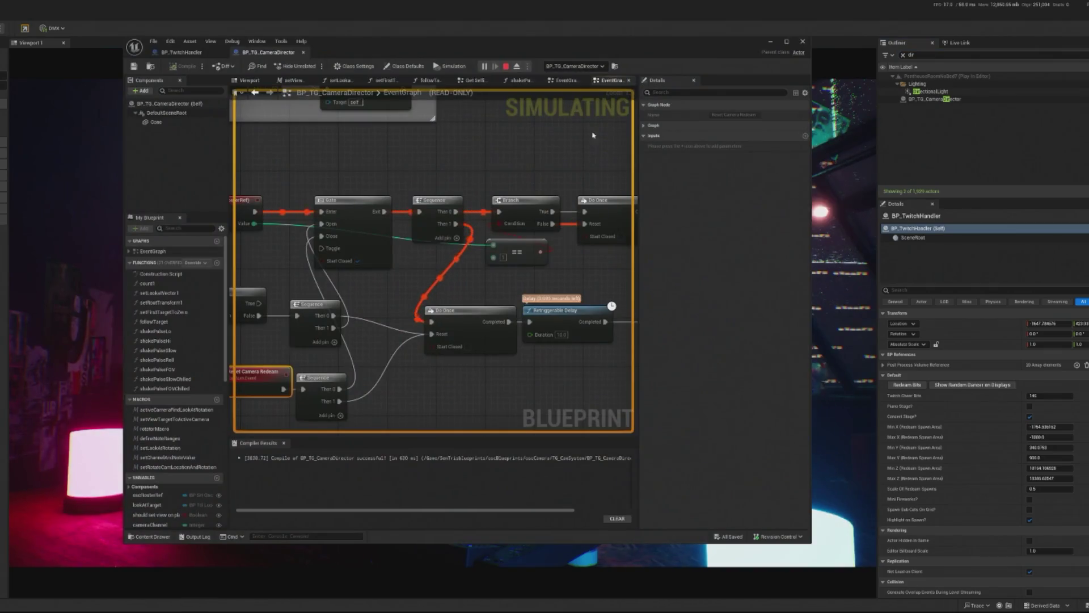
drag(178, 80, 417, 76)
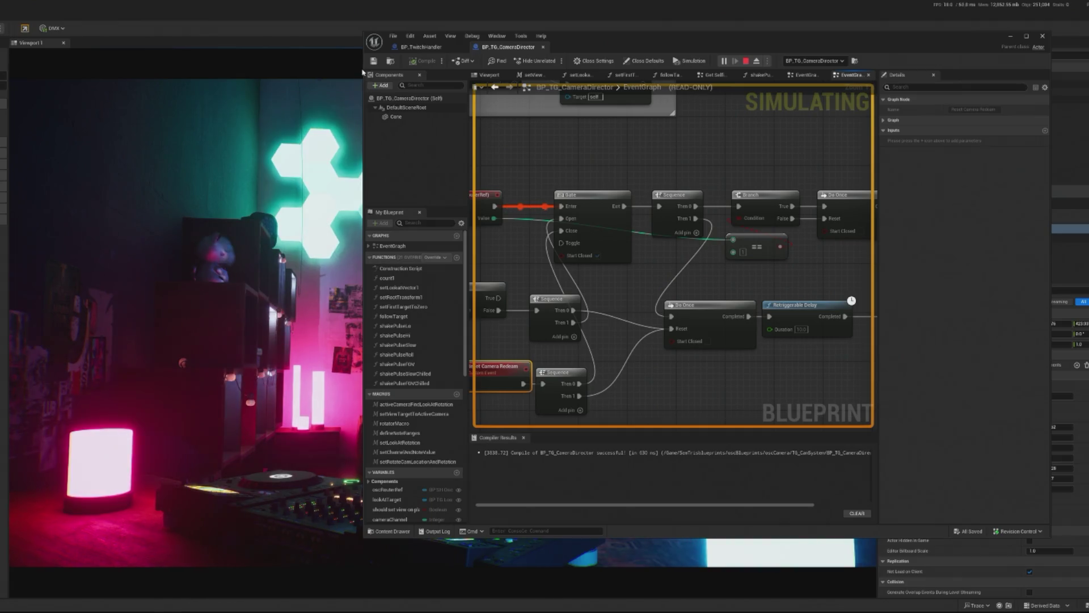
drag(364, 47, 688, 47)
scroll(828, 252, down, 3)
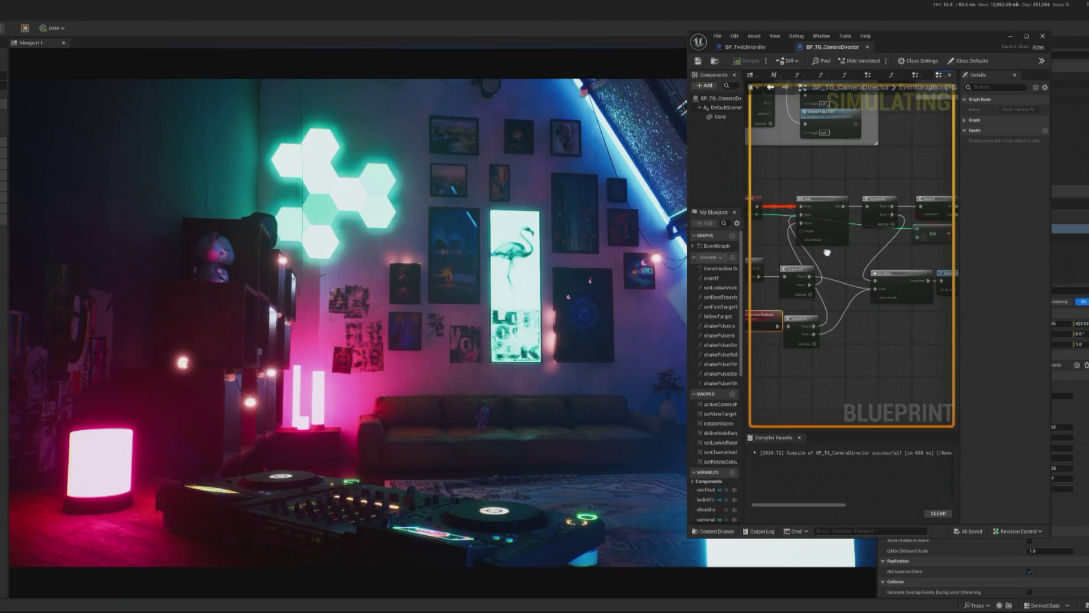
scroll(827, 253, down, 3)
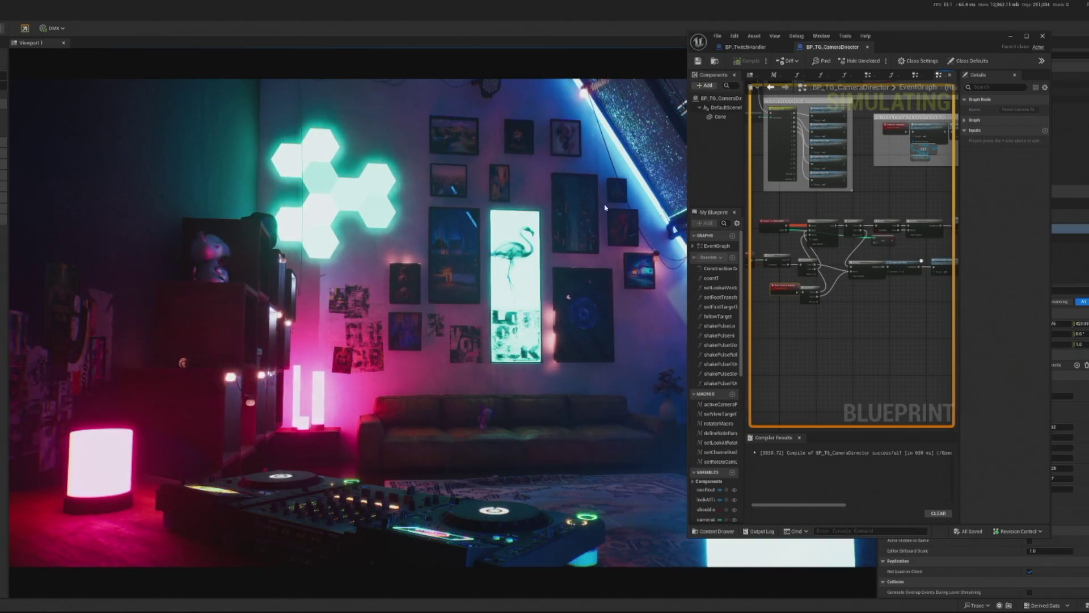
mouse_move(943, 36)
mouse_down()
mouse_move(875, 40)
mouse_move(934, 79)
mouse_move(826, 49)
mouse_move(39, 55)
mouse_move(272, 61)
mouse_move(247, 61)
mouse_up()
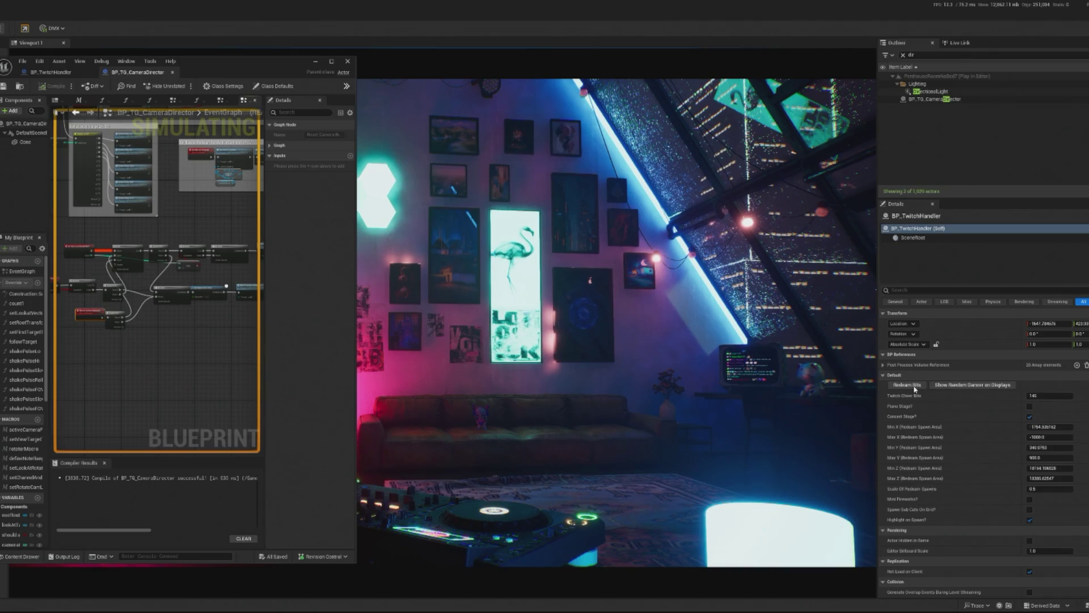
key(Escape)
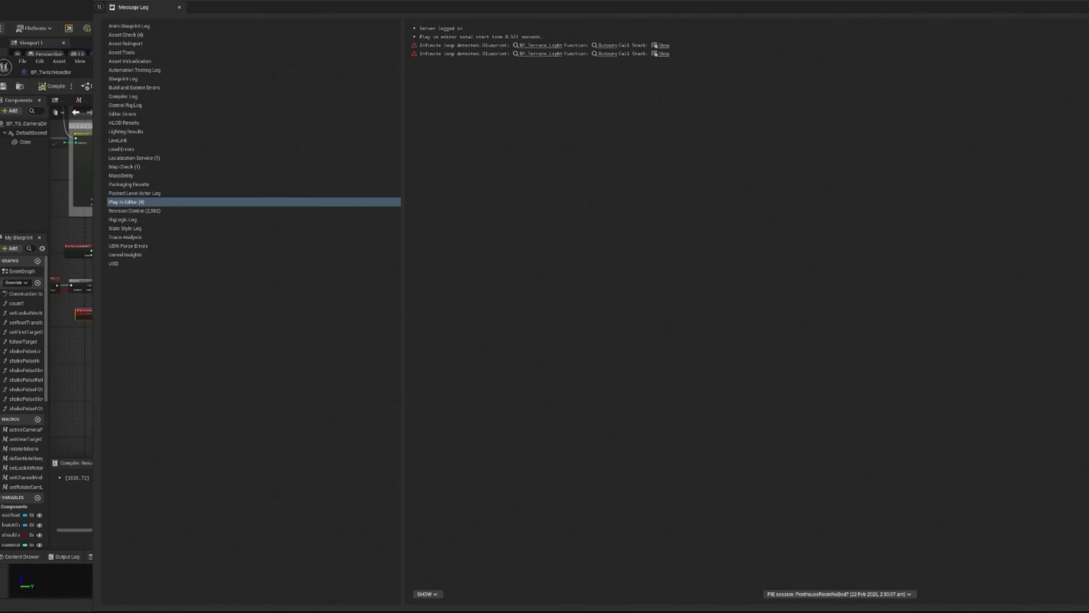
Step: Close the Message Log, start play, and redeem bits from BP_TwitchHandler's Details
click(1086, 16)
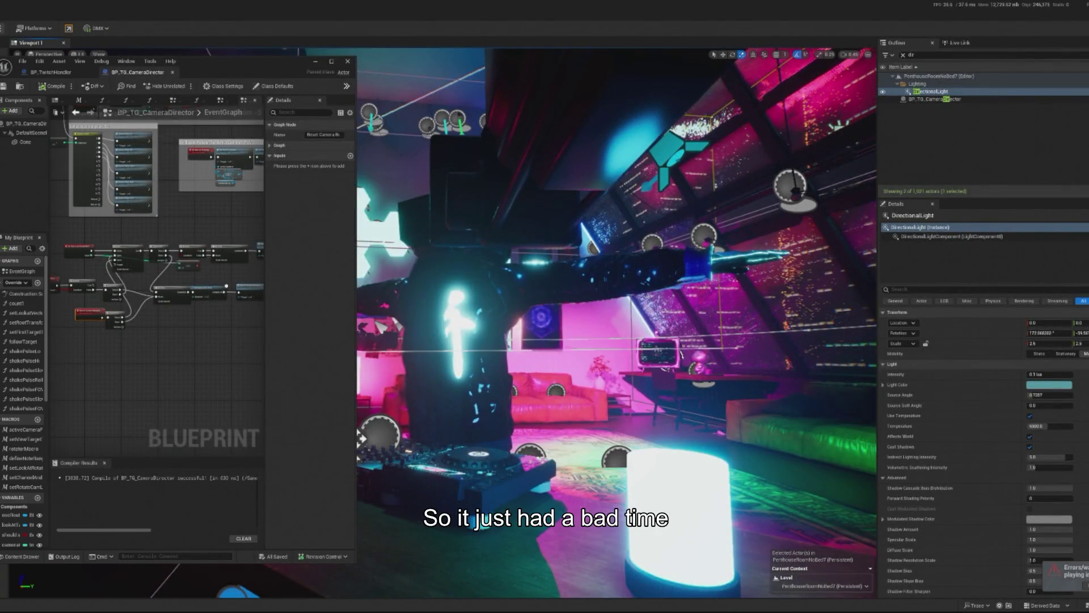
key(alt+p)
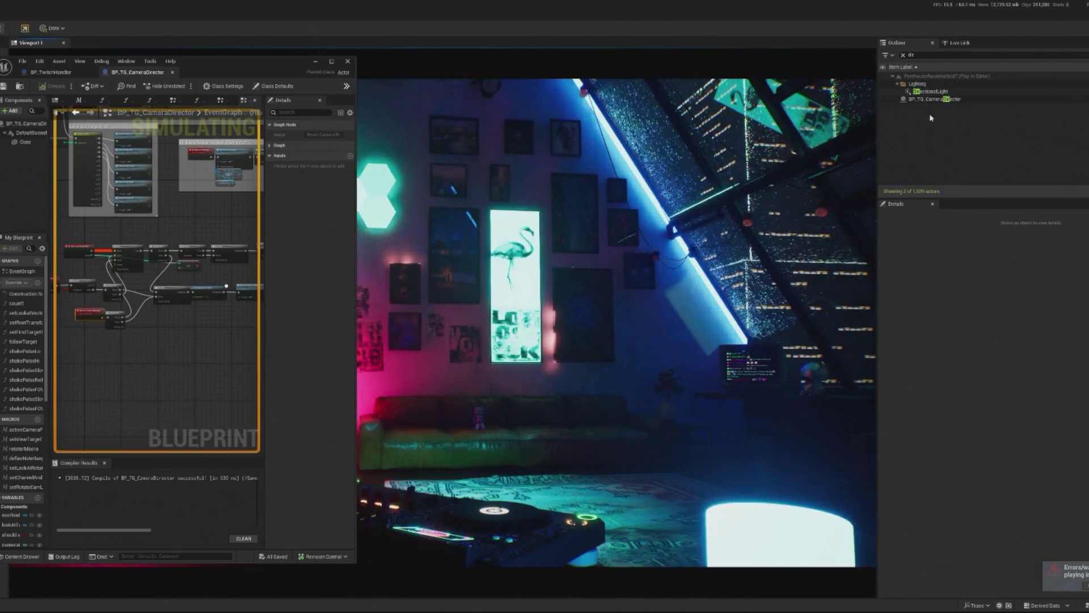
click(935, 99)
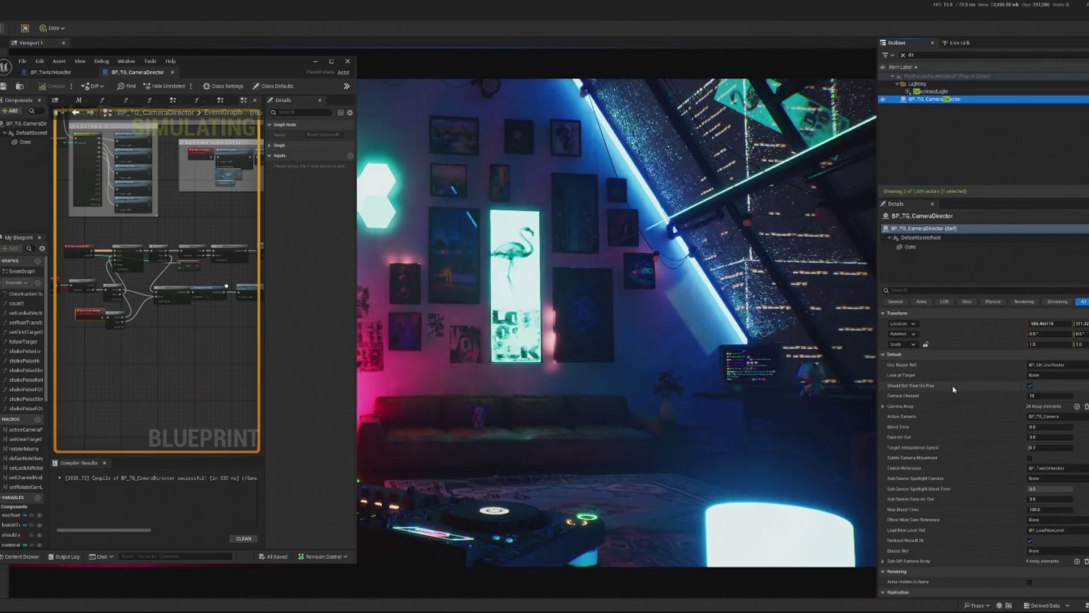
click(825, 66)
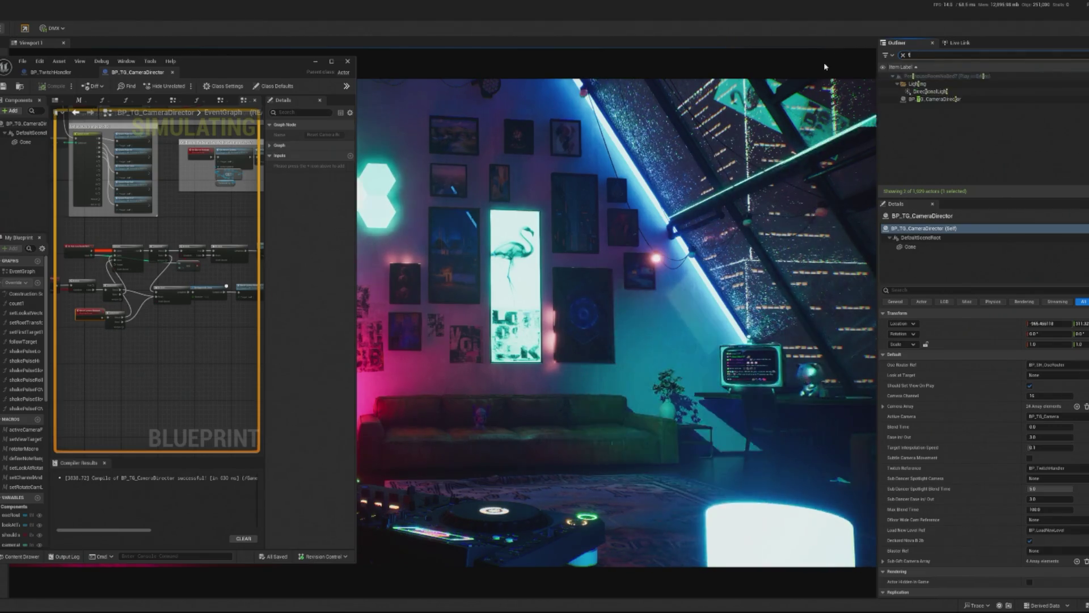
text(wi)
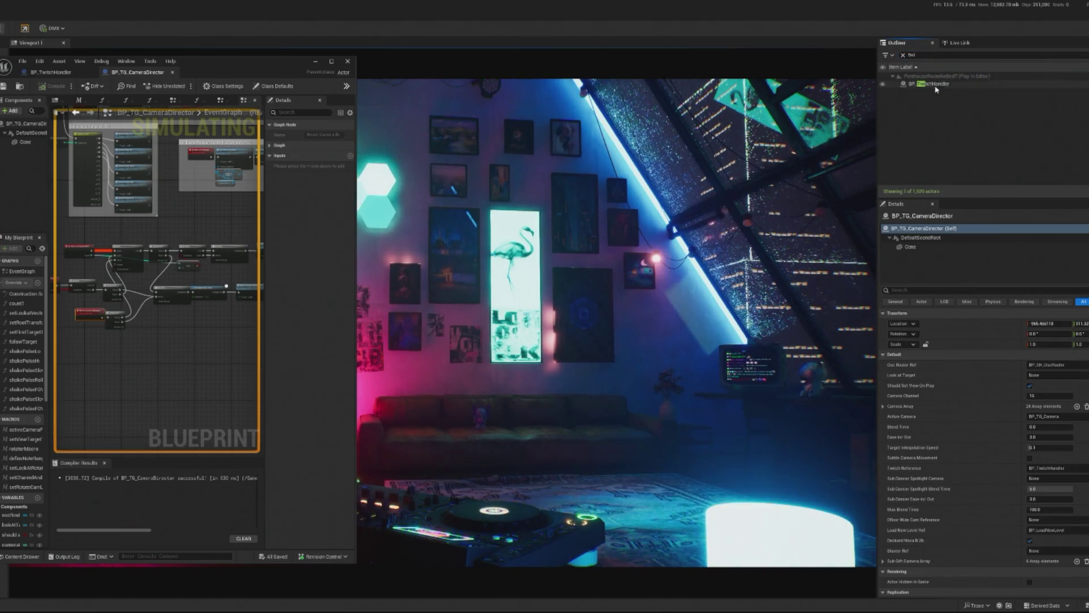
click(935, 85)
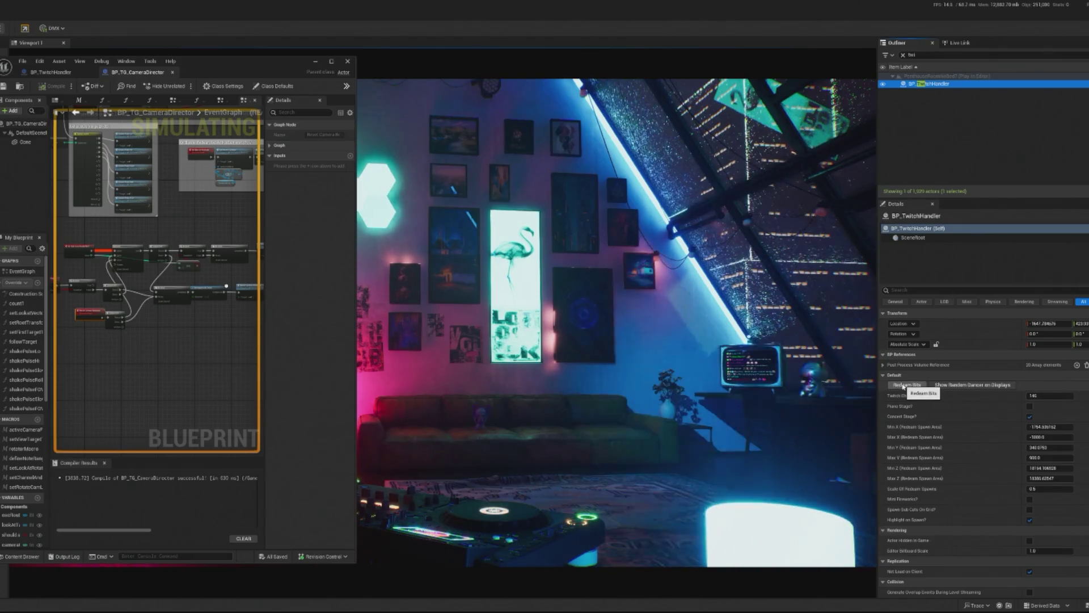
click(906, 385)
Step: Follow the firing nodes in the camera director graph, centre its window, and stop play
scroll(227, 322, up, 1)
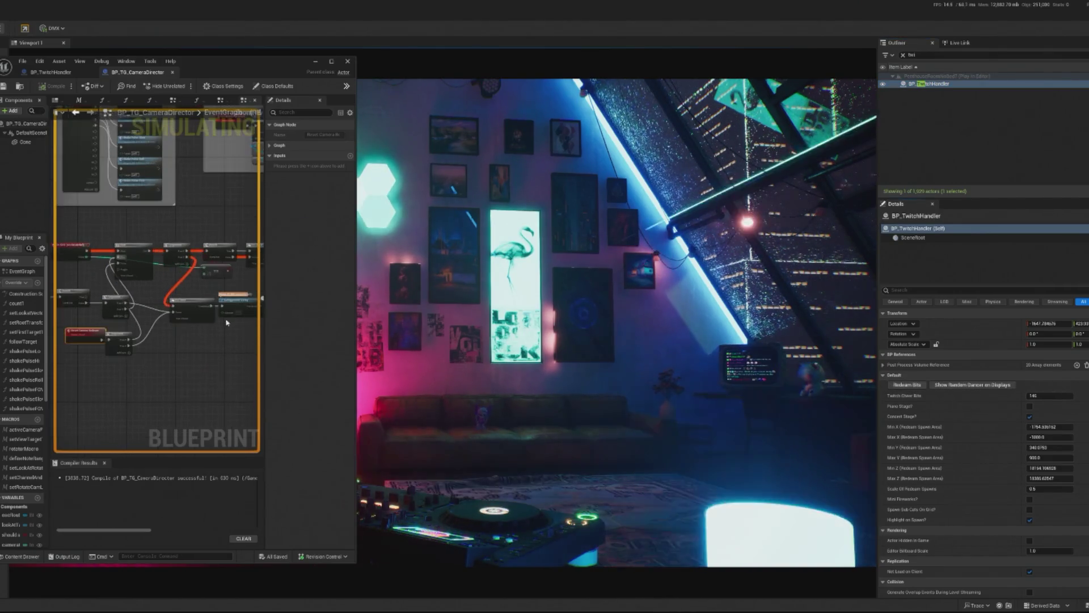
scroll(226, 321, up, 1)
scroll(164, 369, up, 1)
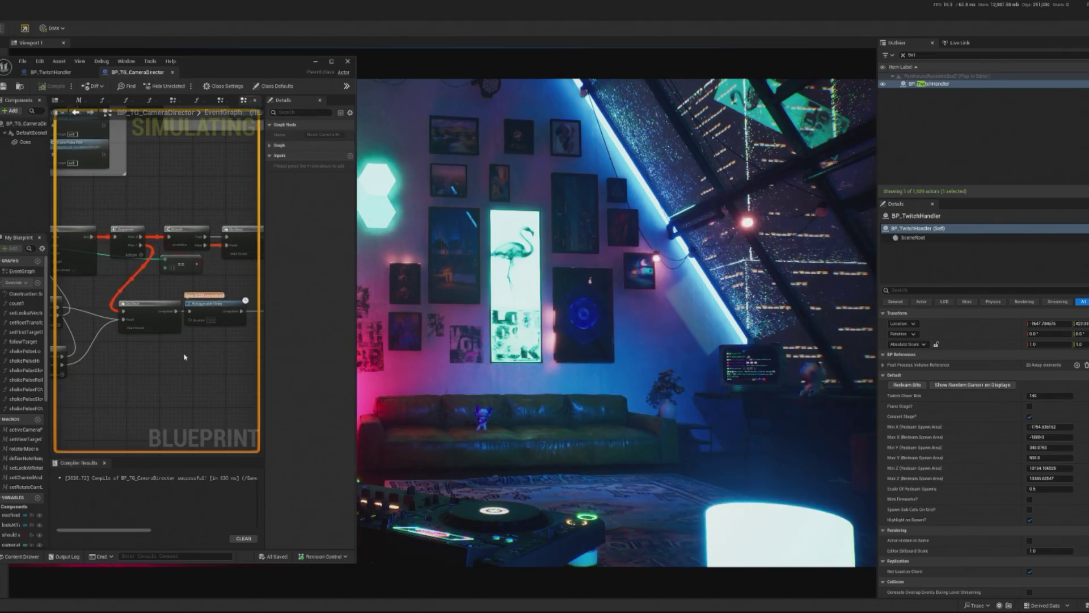
scroll(199, 326, up, 1)
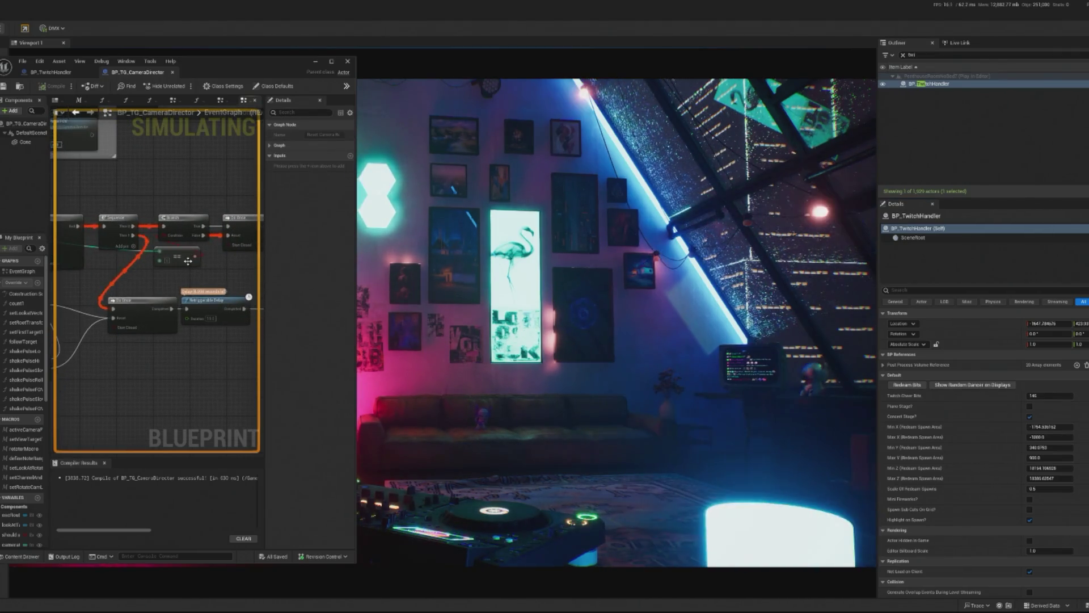
drag(102, 446, 207, 457)
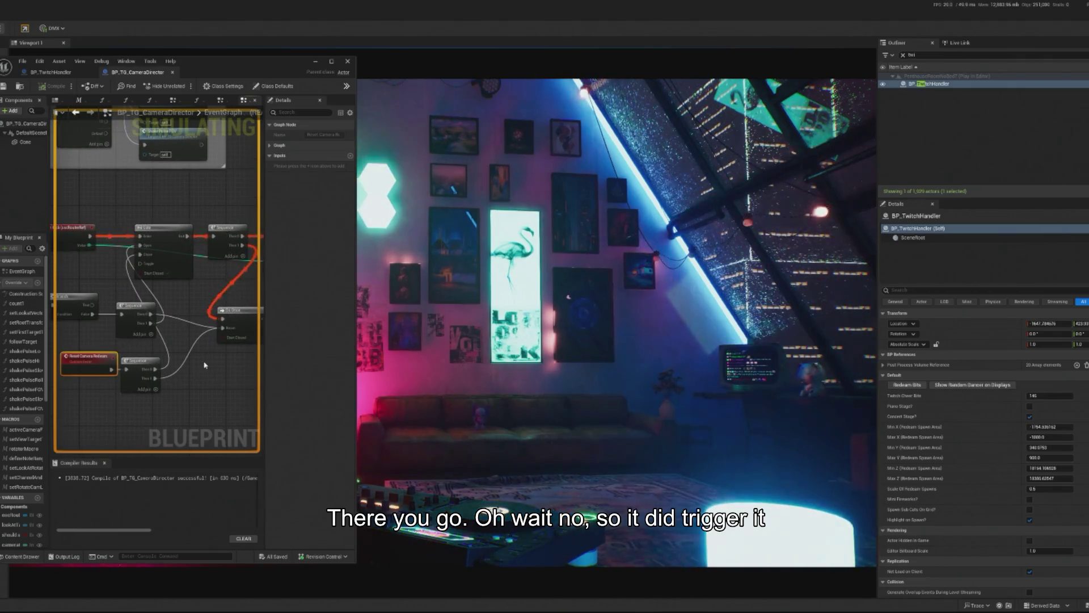
drag(78, 275, 104, 272)
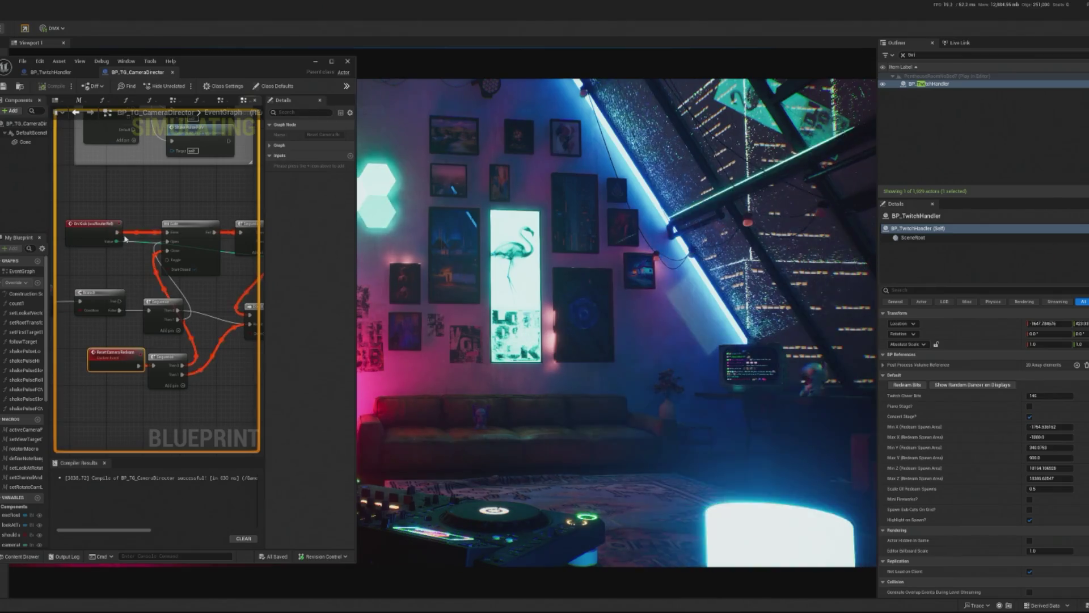
scroll(220, 271, up, 2)
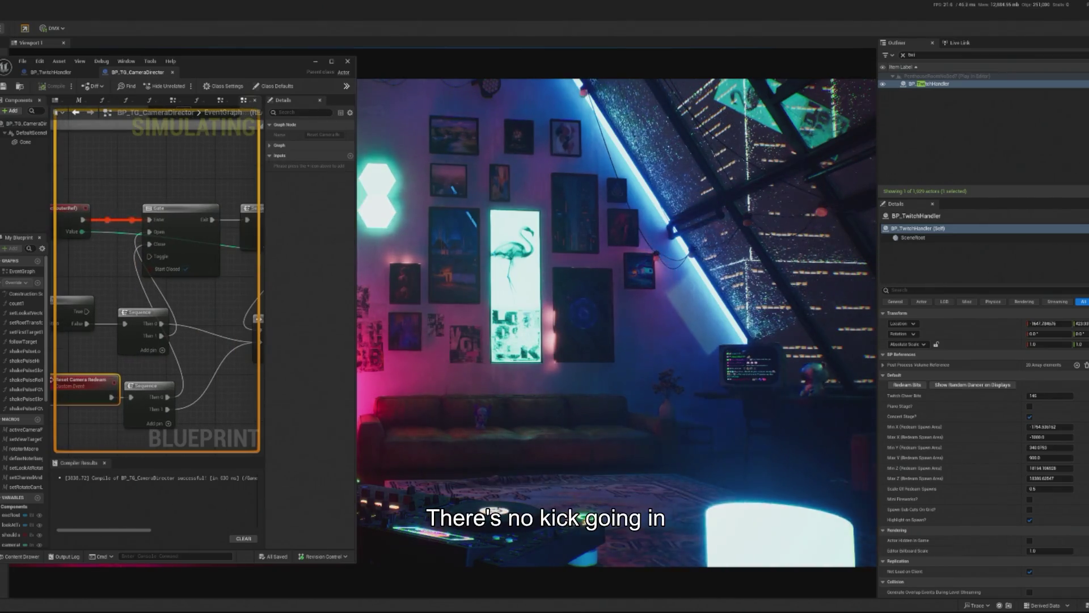
mouse_move(152, 293)
mouse_down()
mouse_move(164, 292)
mouse_move(130, 83)
mouse_up()
drag(238, 62, 564, 76)
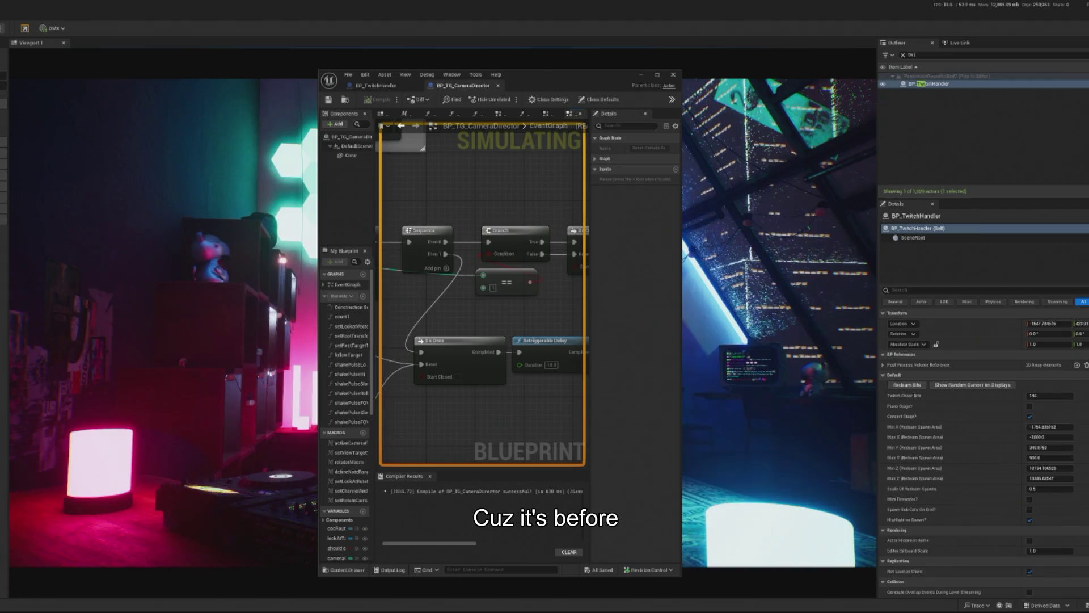
key(Escape)
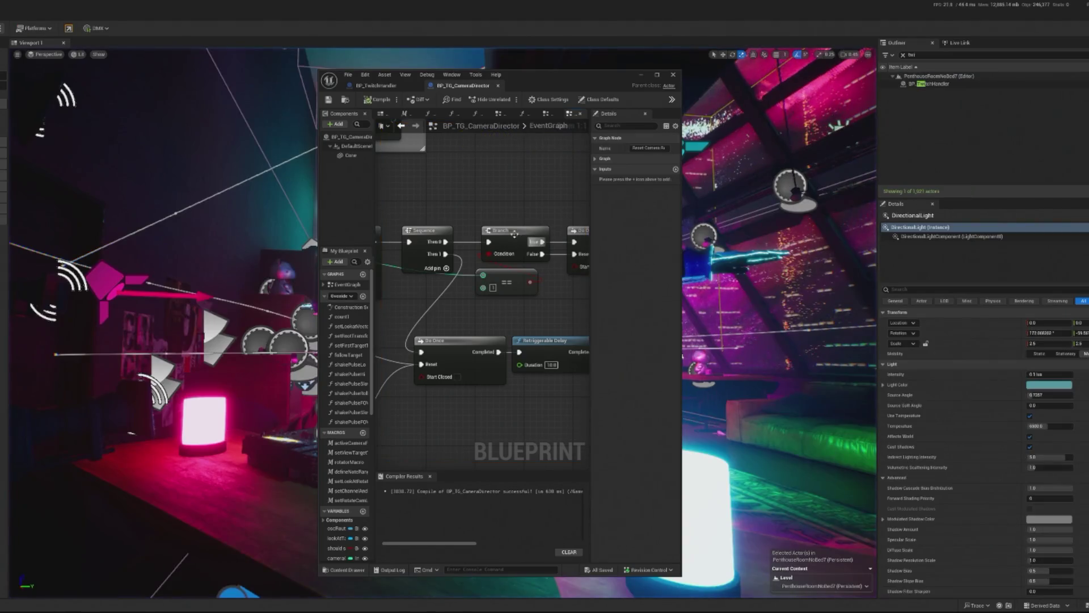
Step: Connect the Sequence's Then 0 output to the shake pulse node and minimise the Blueprint editor
scroll(421, 223, down, 2)
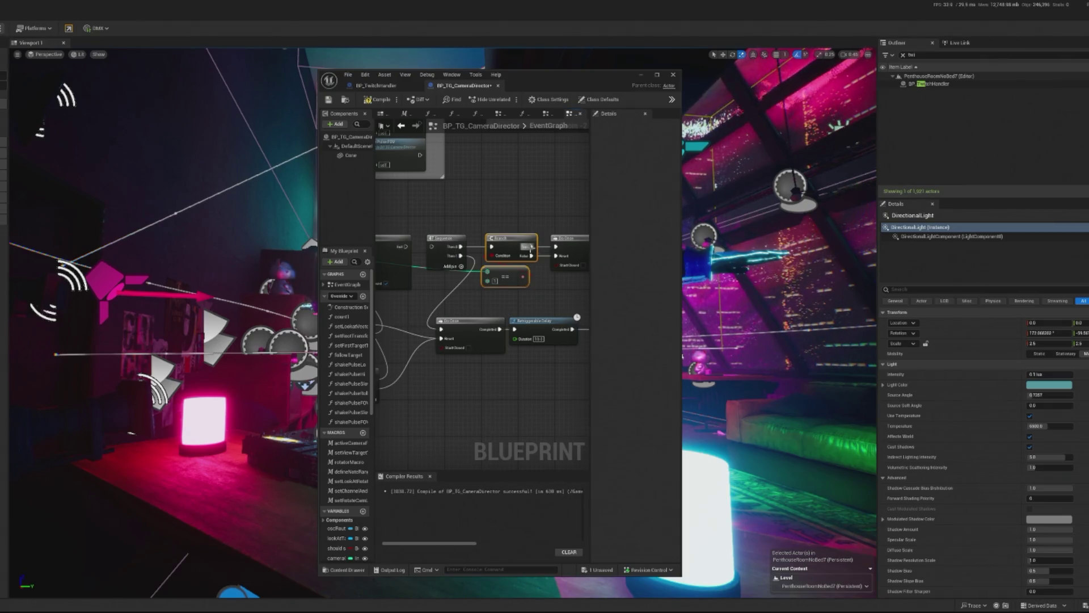
mouse_move(530, 248)
mouse_down()
mouse_move(458, 246)
mouse_move(537, 214)
mouse_up()
scroll(469, 250, down, 1)
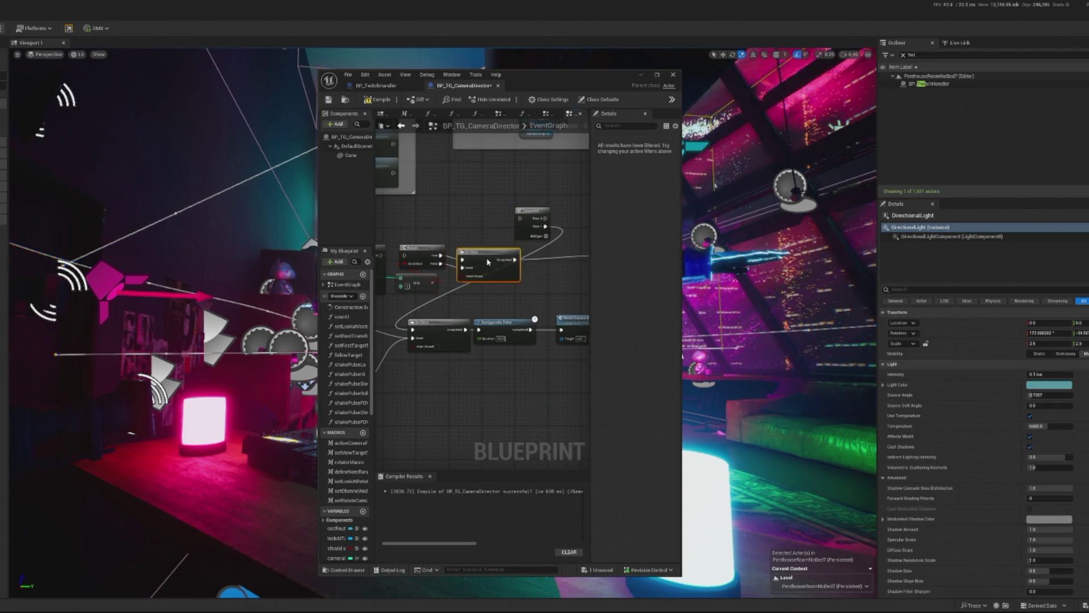
mouse_move(379, 255)
mouse_down()
mouse_move(461, 242)
mouse_move(497, 249)
mouse_up()
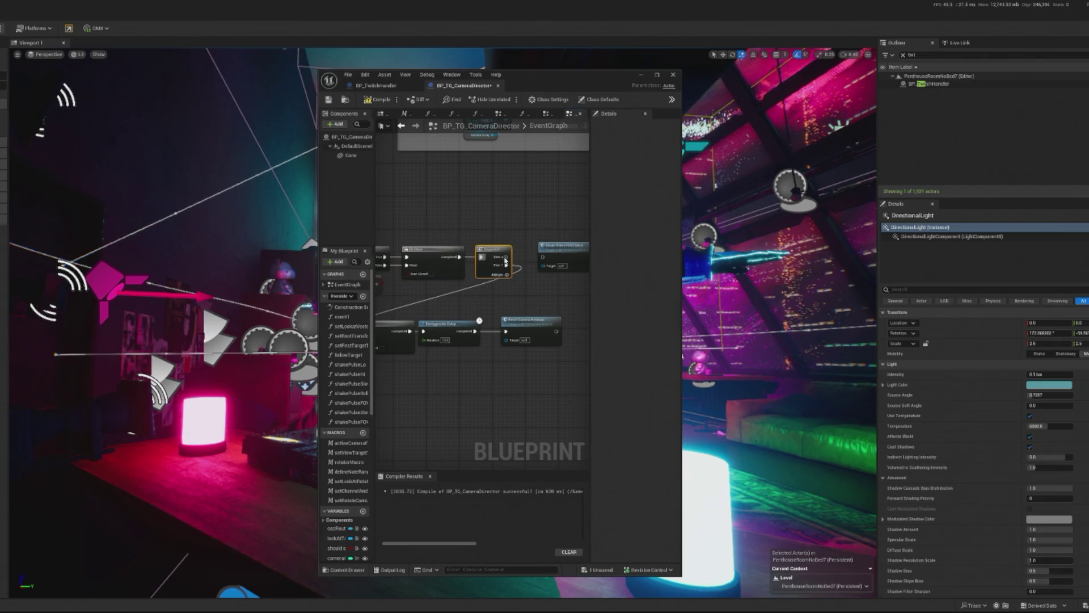
drag(545, 261, 543, 259)
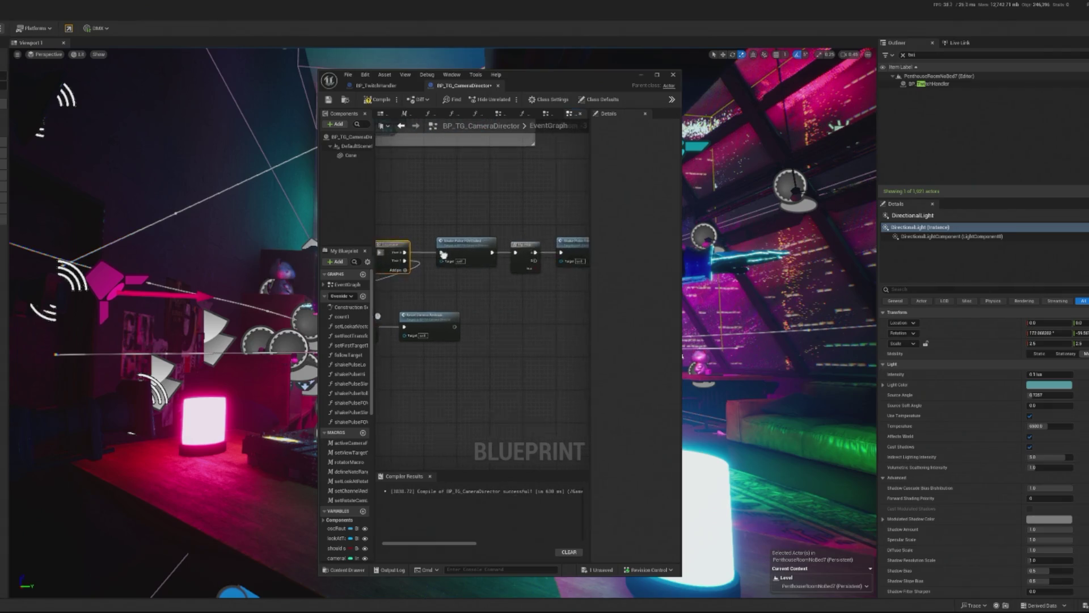
drag(595, 193, 587, 191)
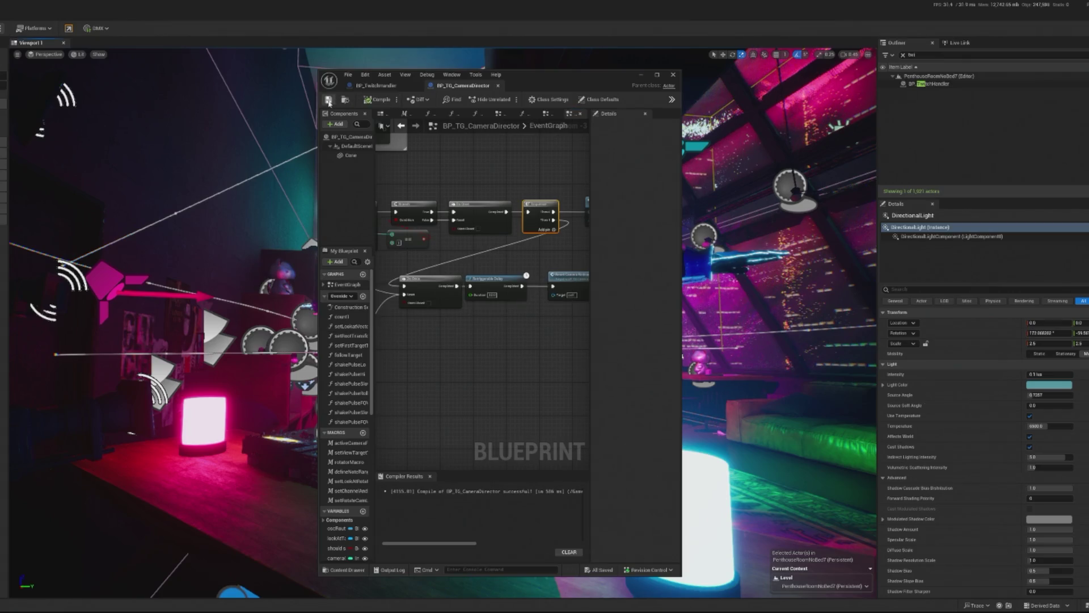
click(644, 75)
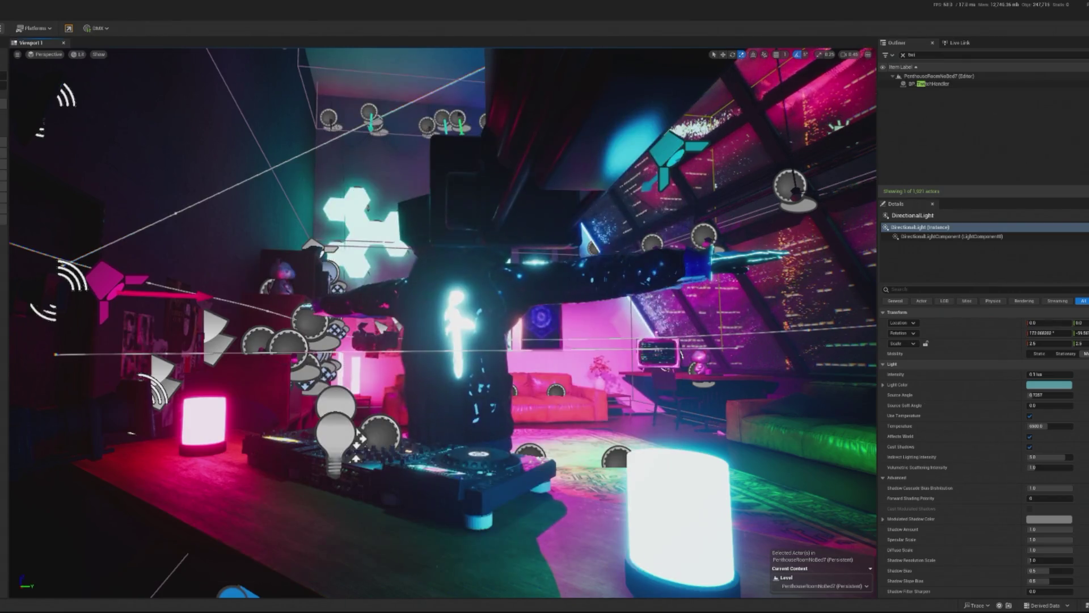
Step: Start play, show BP_TwitchHandler's properties, and pan the graph to shakePulseFOV and the executing nodes
key(alt+p)
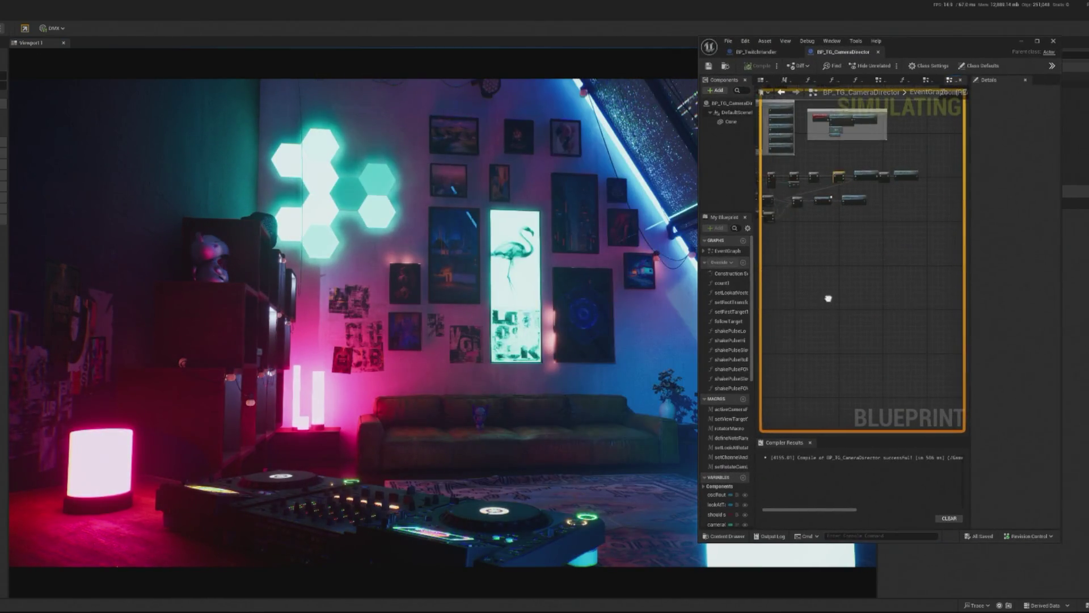
scroll(846, 203, up, 3)
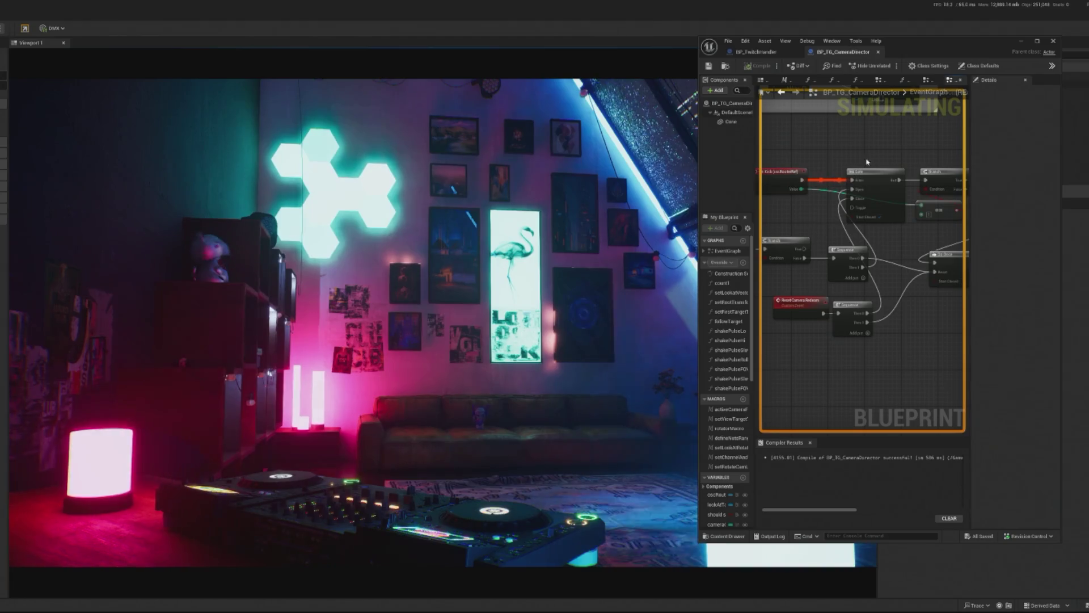
drag(867, 163, 815, 189)
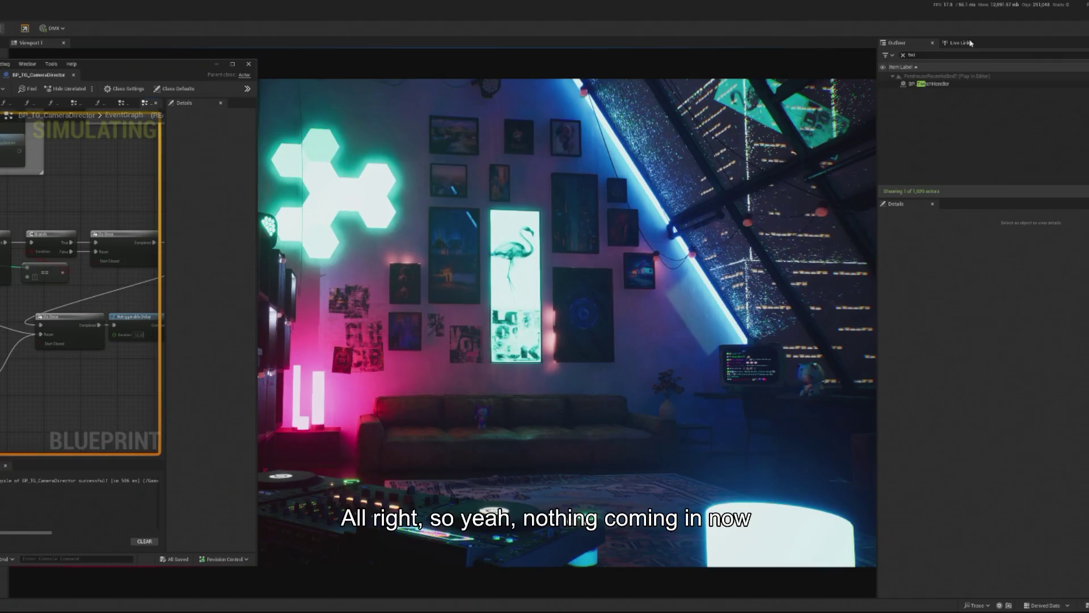
click(927, 82)
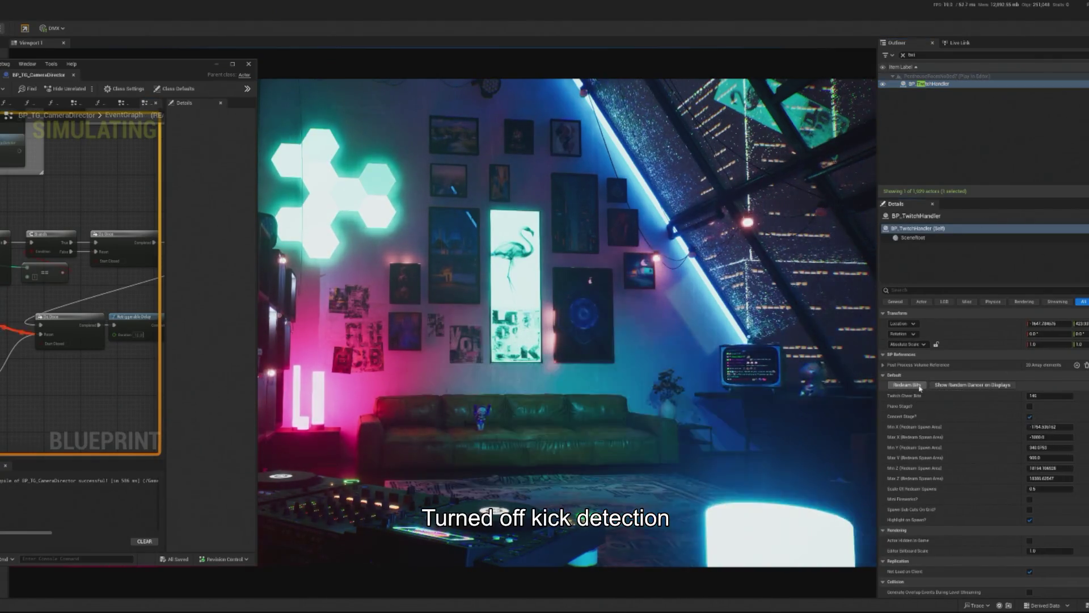
drag(124, 271, 77, 286)
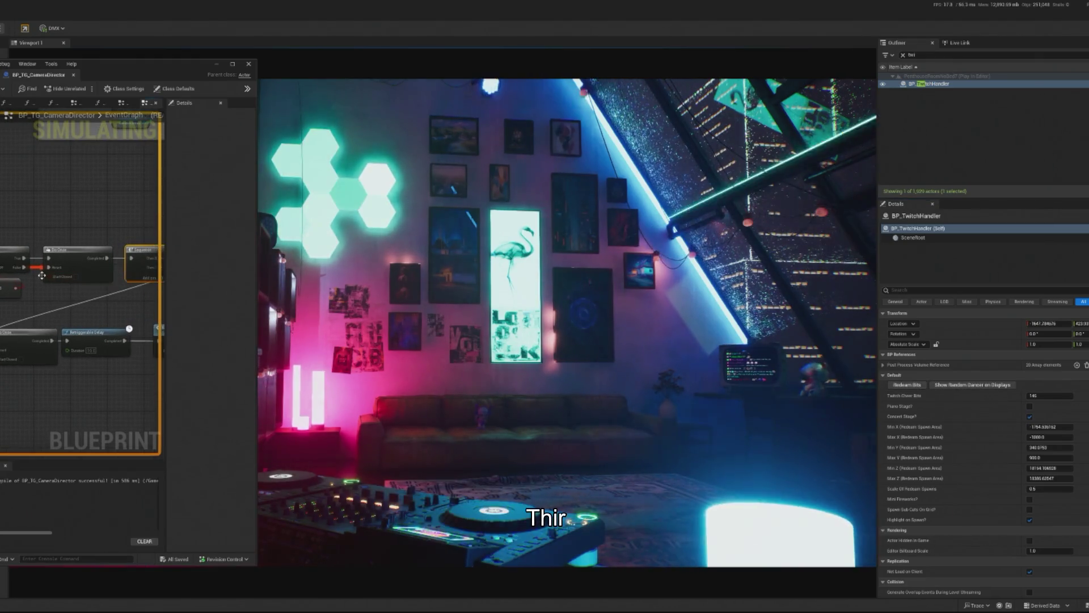
mouse_move(84, 287)
mouse_down()
mouse_move(152, 289)
mouse_move(91, 290)
mouse_up()
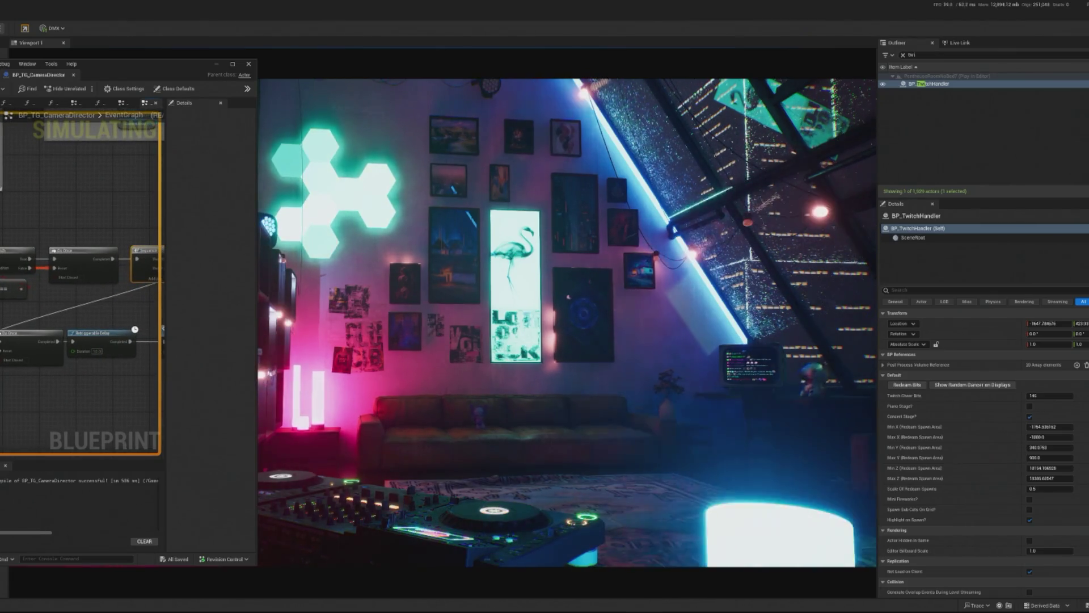
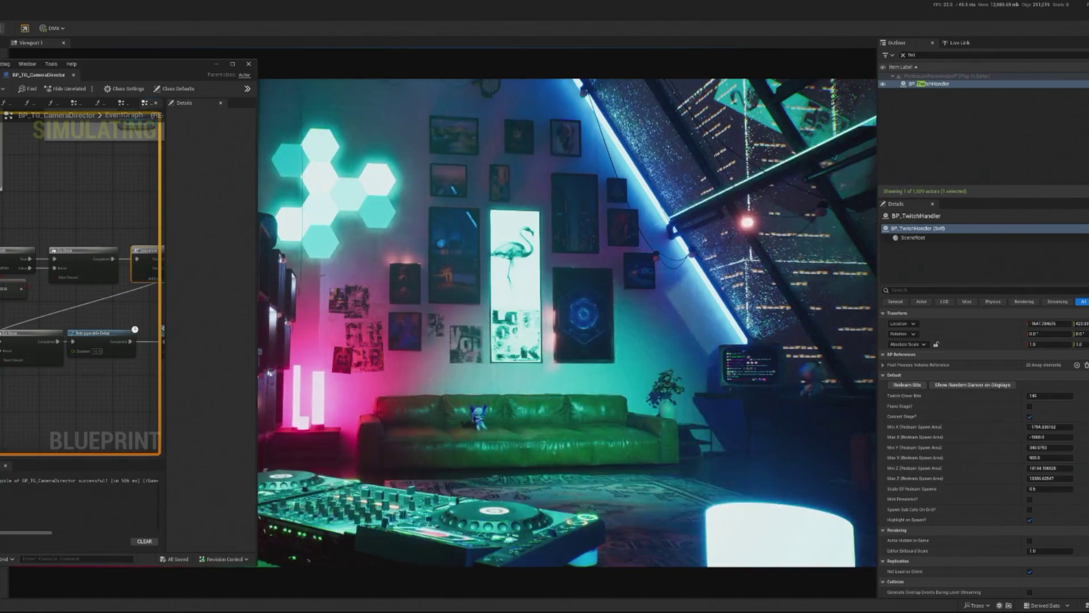
Step: Move the BP_TG_CameraDirector Blueprint editor to the right, above the Outliner and Details panels
mouse_move(138, 74)
mouse_down()
mouse_move(150, 61)
mouse_move(997, 44)
mouse_up()
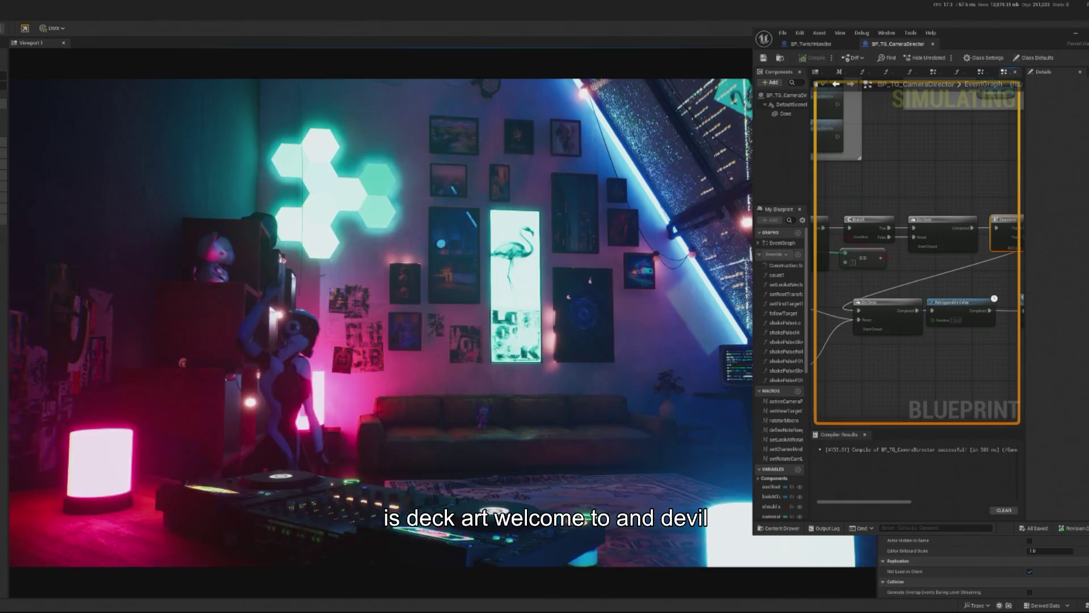
Step: Hide the camera director blueprint, free the mouse with Shift+F1, and switch to Ableton Live
key(alt+Tab)
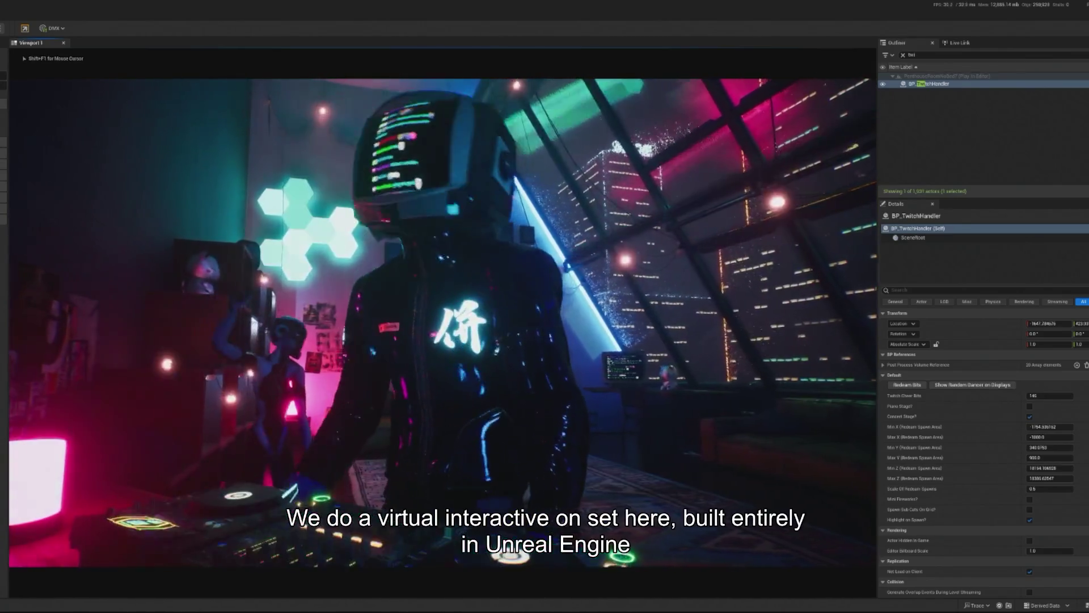
key(shift+F1)
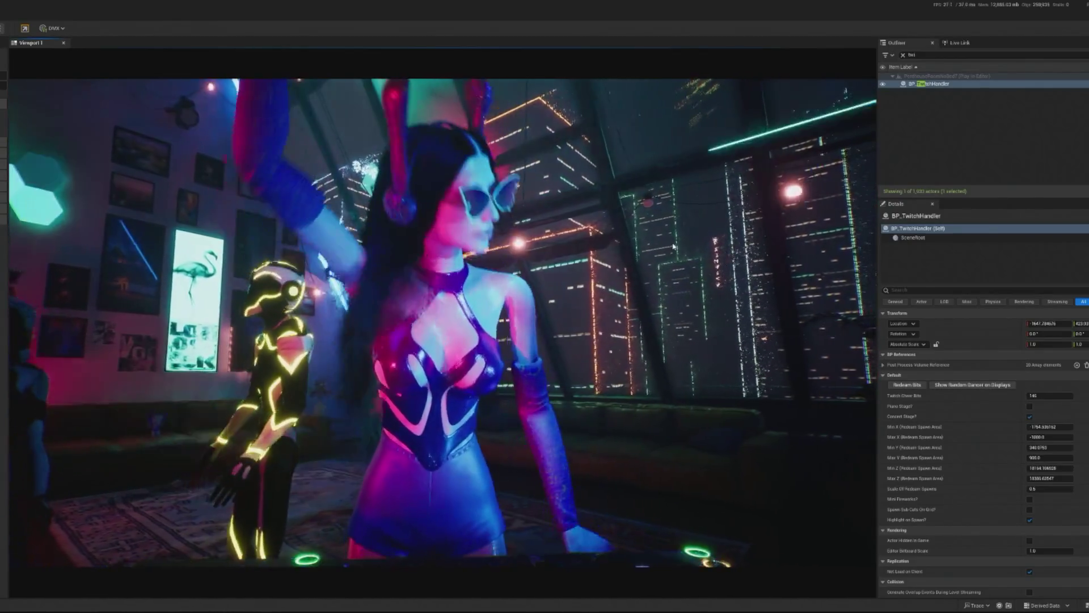
key(alt+Tab)
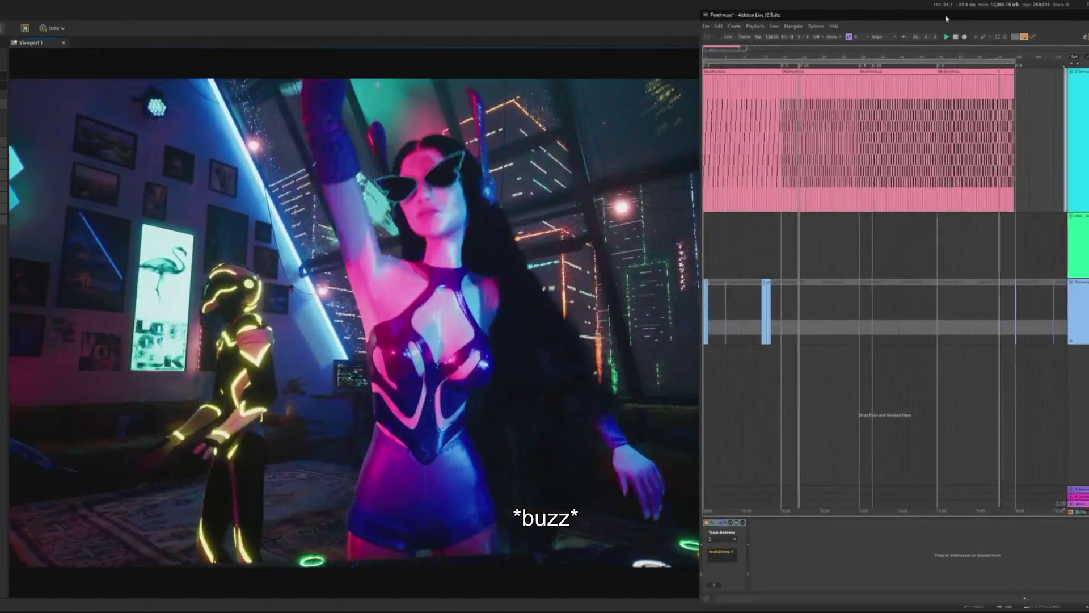
Step: Nudge the Ableton Live Penthouse window slightly left and down over the scene
drag(946, 19, 935, 23)
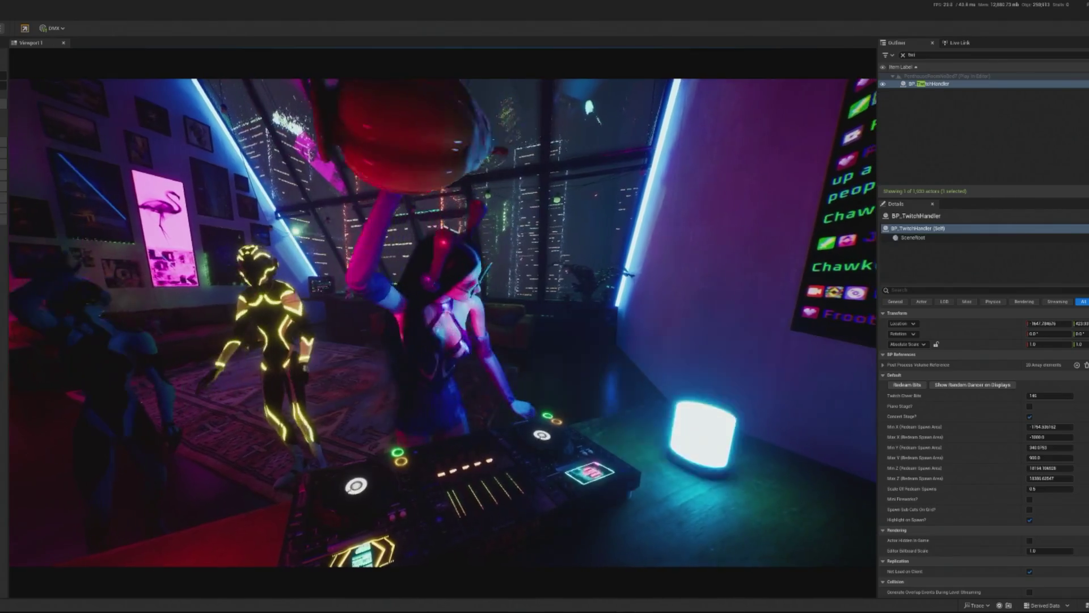
Step: Stop Play-In-Editor, restart it with Alt+P, free the mouse, then retake control of the scene
key(Escape)
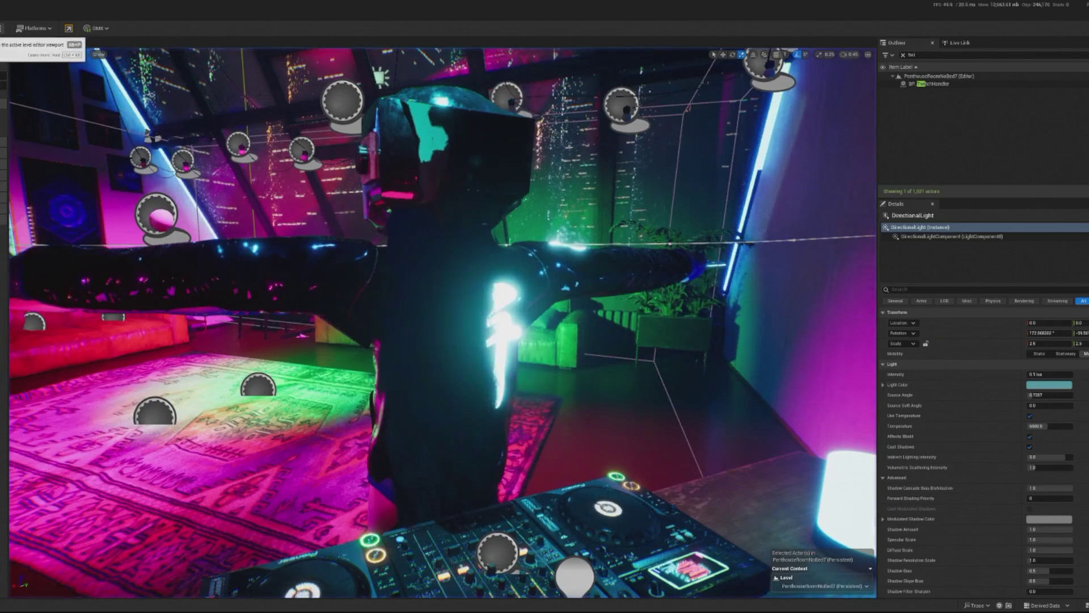
key(alt+p)
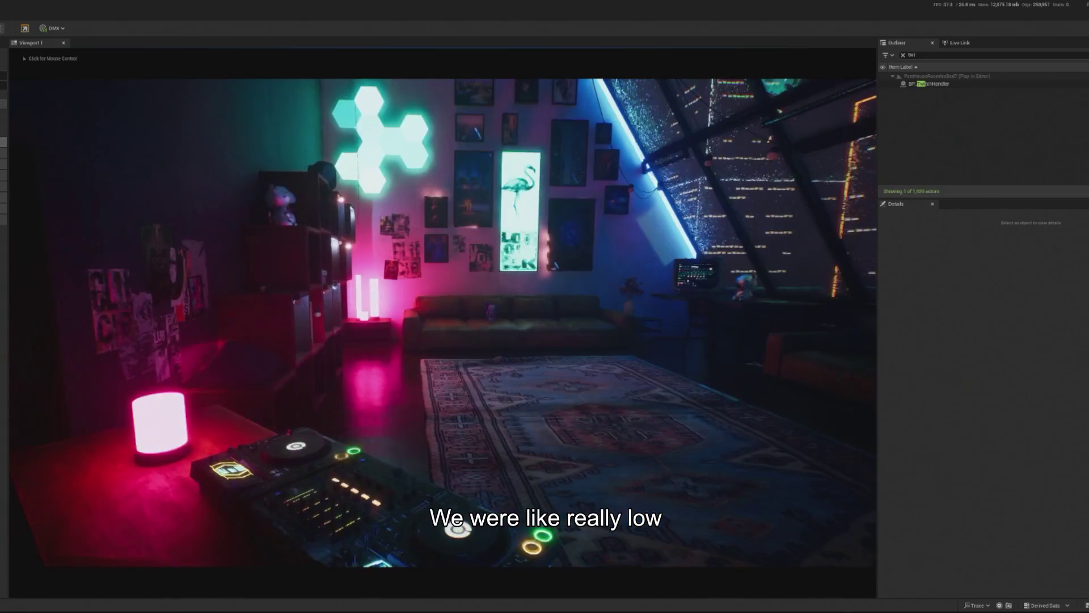
click(442, 306)
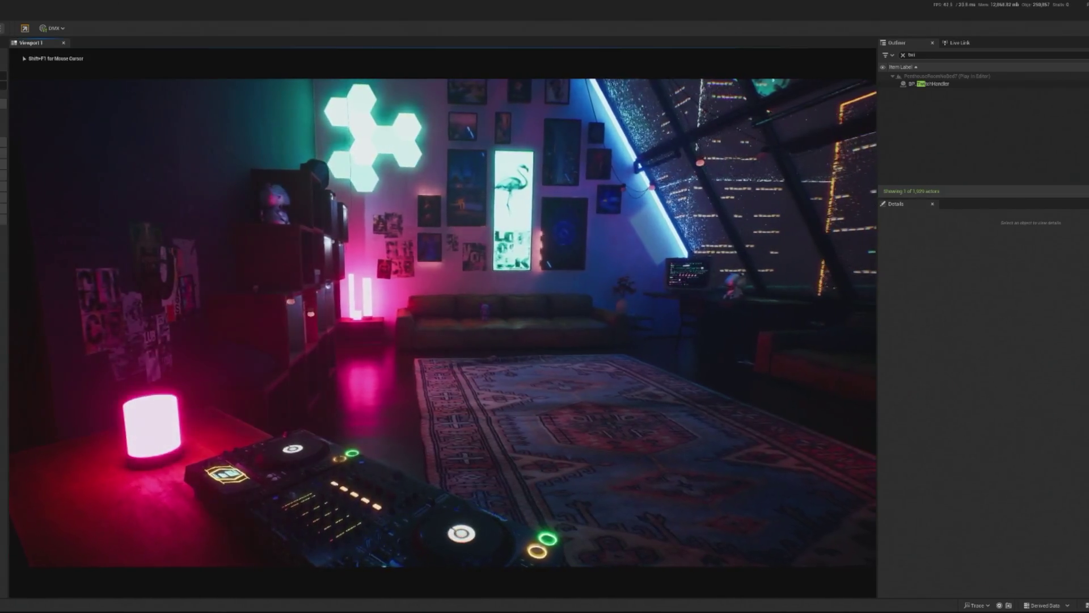
key(shift+F1)
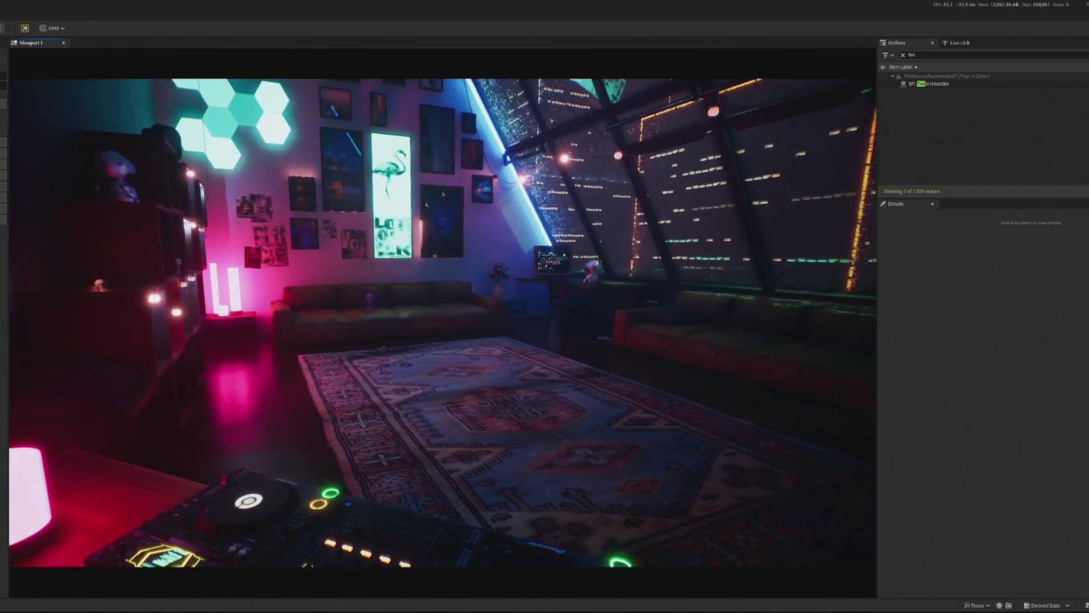
click(57, 172)
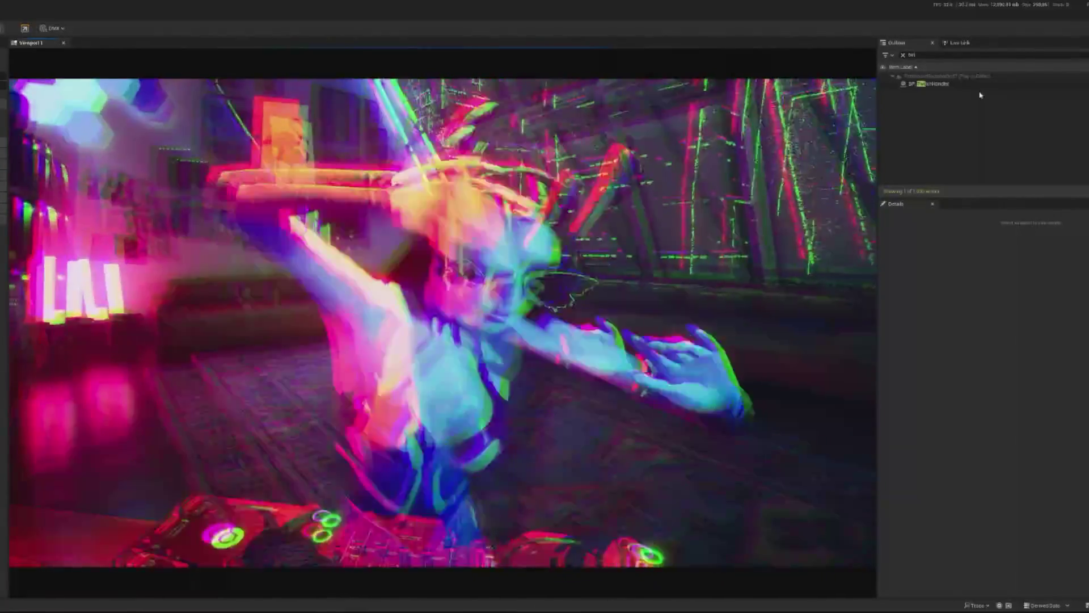
Step: Use BP_TwitchHandler to simulate a bits redeem and a random dancer, then end the play session
click(976, 83)
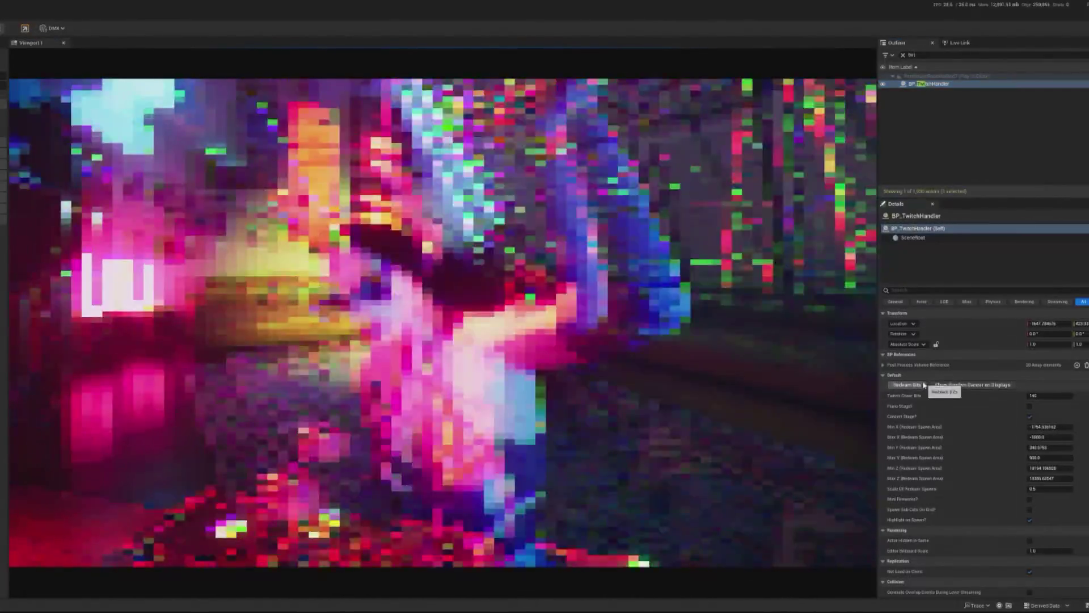
click(923, 386)
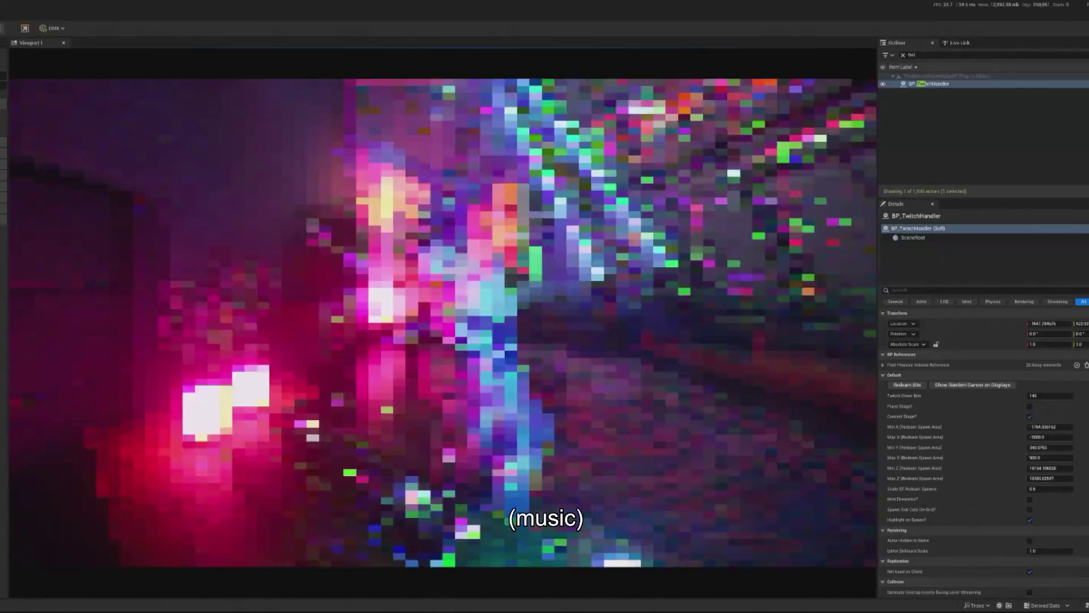
click(998, 384)
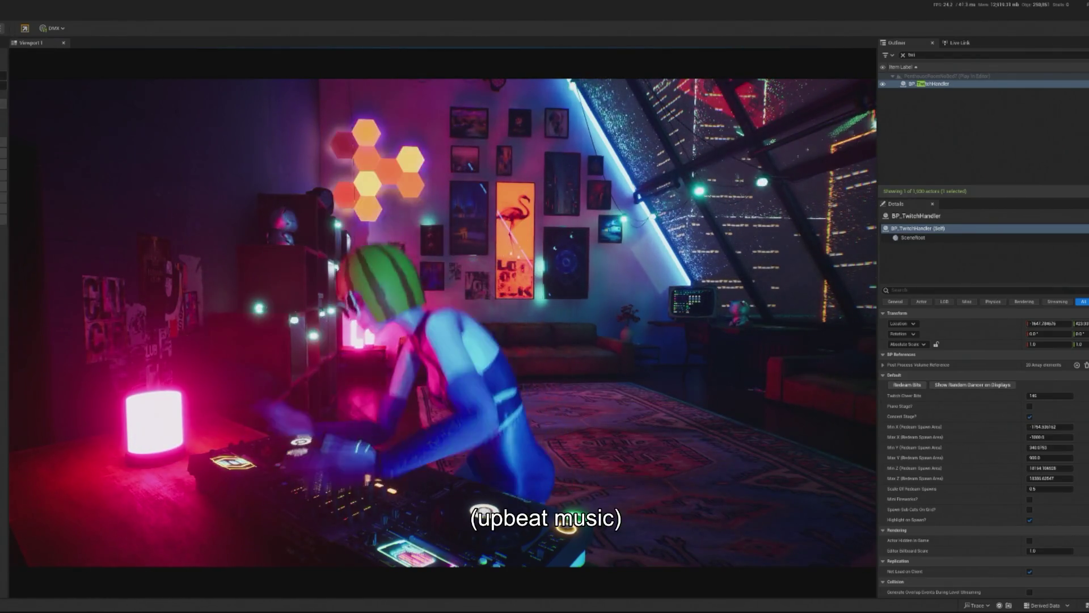
key(Escape)
click(933, 83)
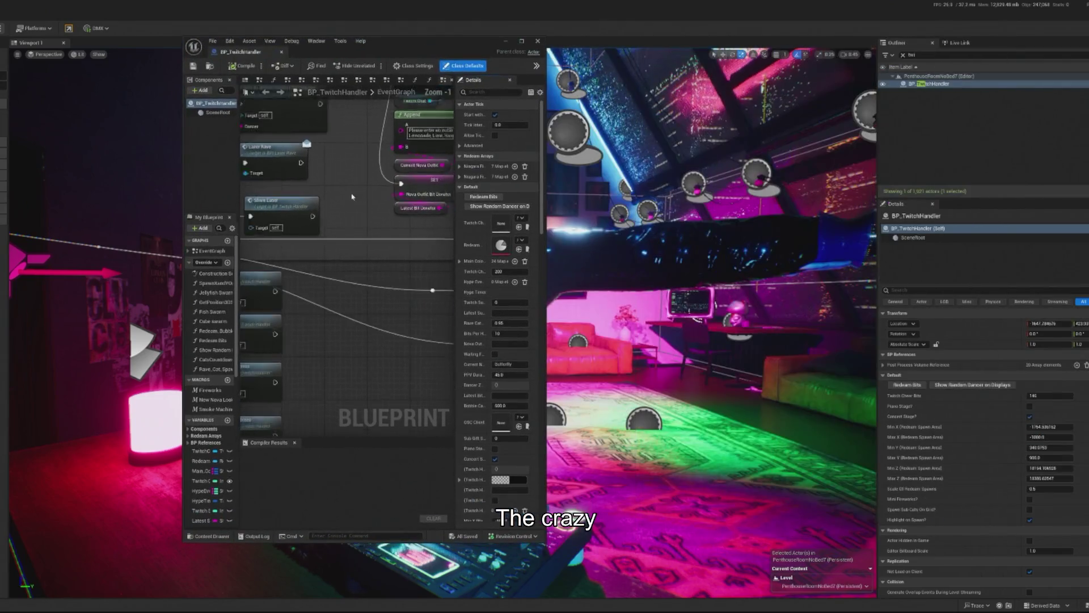
Step: Filter the Outliner with 'dr' and open BP_TG_CameraDirector in the Blueprint editor
scroll(351, 196, down, 4)
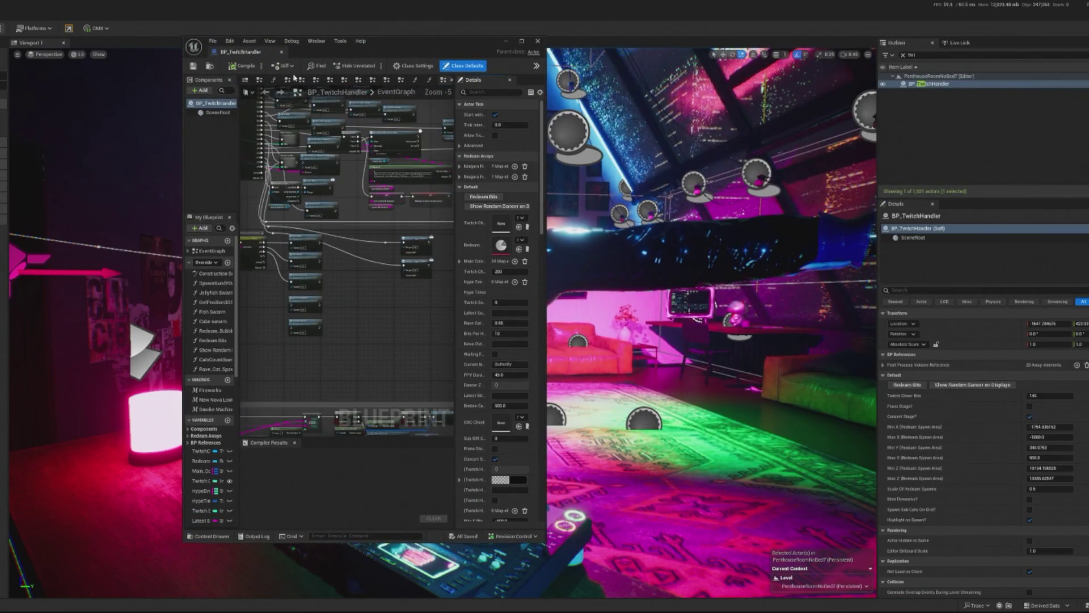
key(BackSpace)
key(BackSpace)
key(BackSpace)
text(di)
key(BackSpace)
text(r)
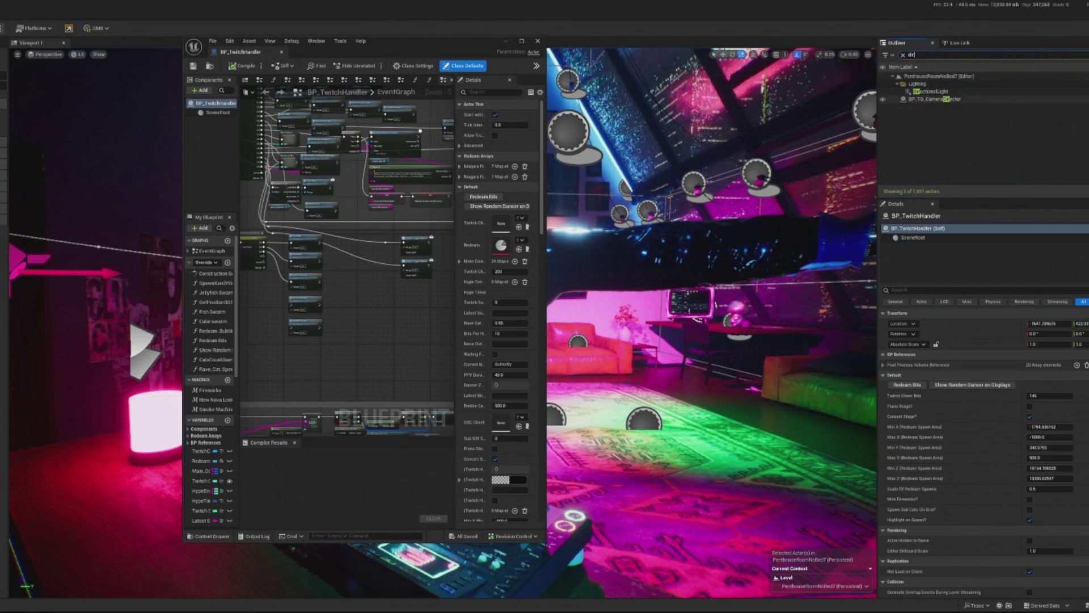
click(935, 99)
click(1080, 98)
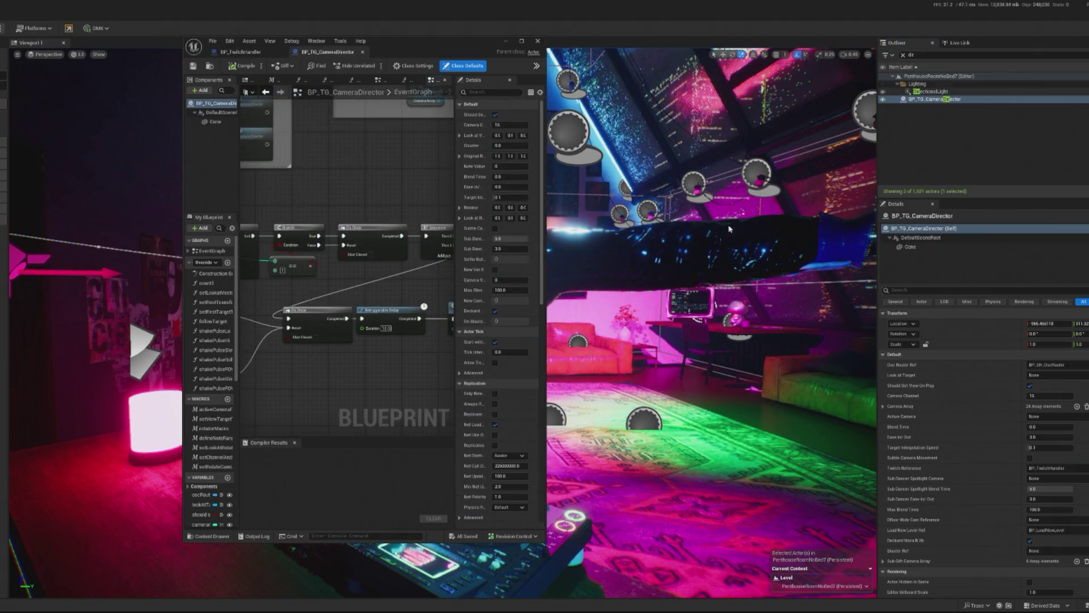
Step: Add a reroute node off the Branch True output and move it to the right
scroll(282, 239, up, 3)
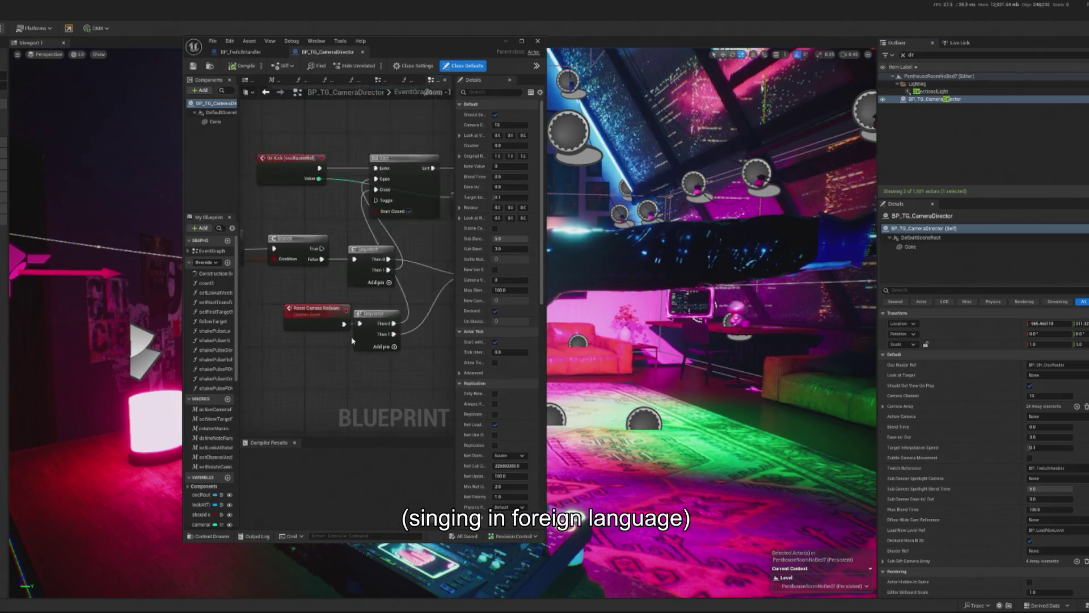
mouse_move(364, 200)
mouse_down()
mouse_move(296, 303)
mouse_move(303, 411)
mouse_up()
text(rer)
key(Return)
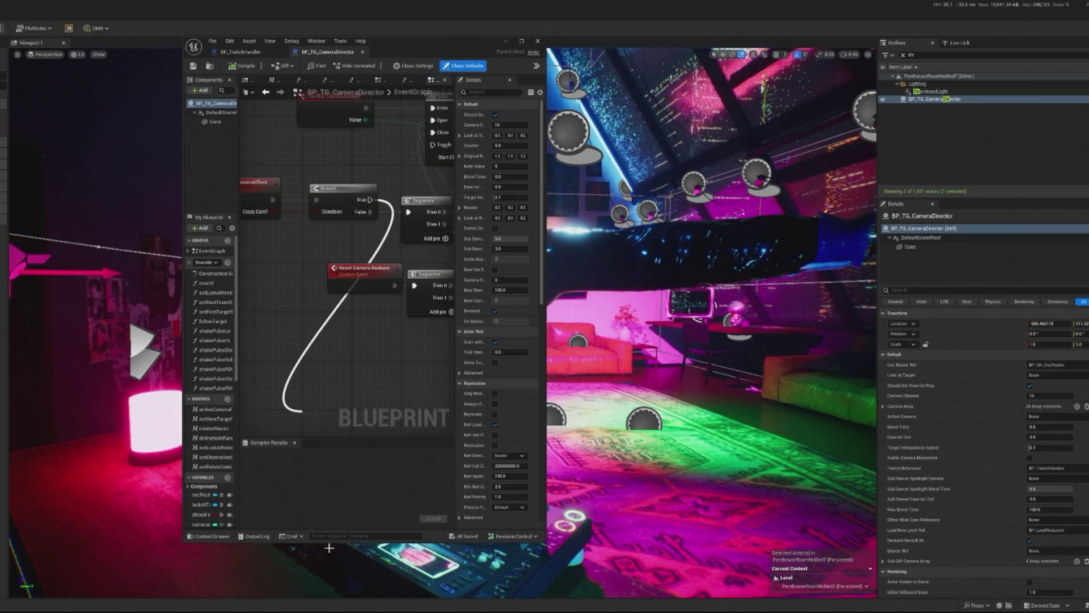
drag(312, 385, 397, 385)
Step: Widen the Blueprint editor window to show more of the event graph
scroll(408, 307, down, 4)
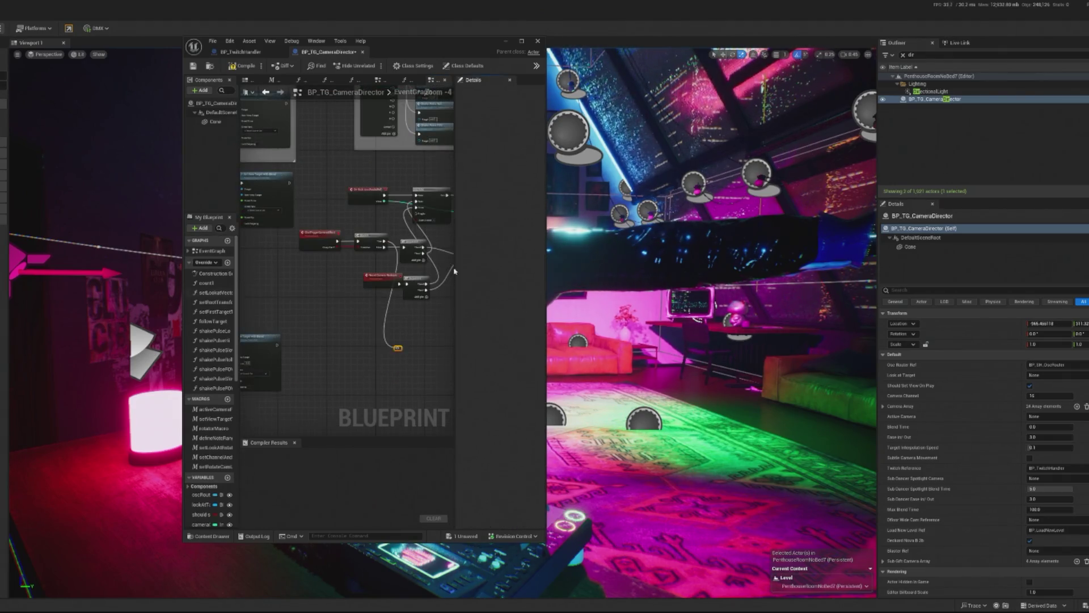
scroll(455, 272, down, 2)
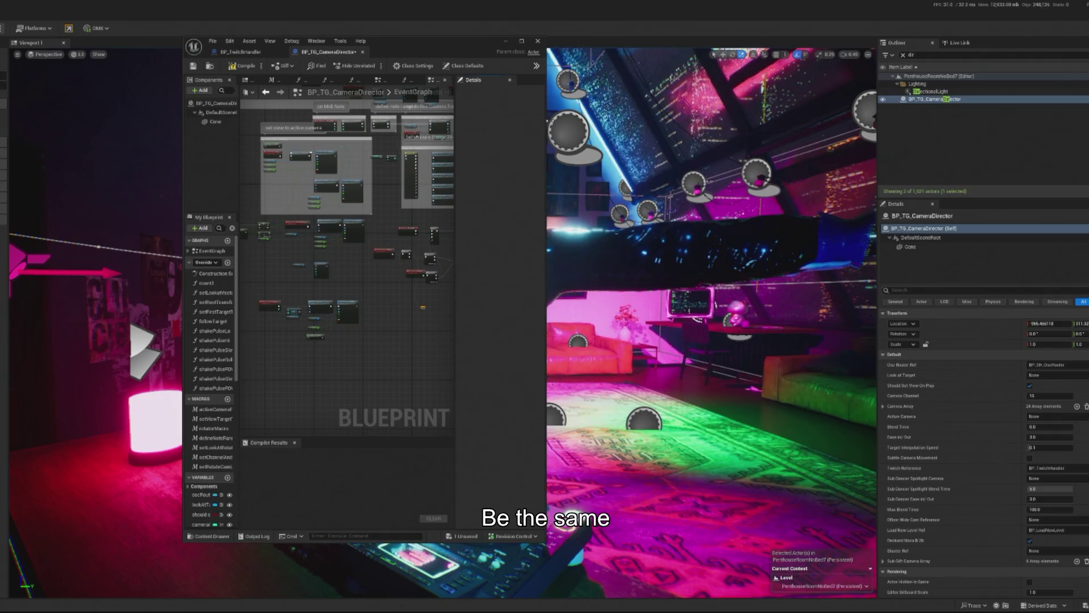
drag(548, 122, 1051, 122)
scroll(596, 404, up, 3)
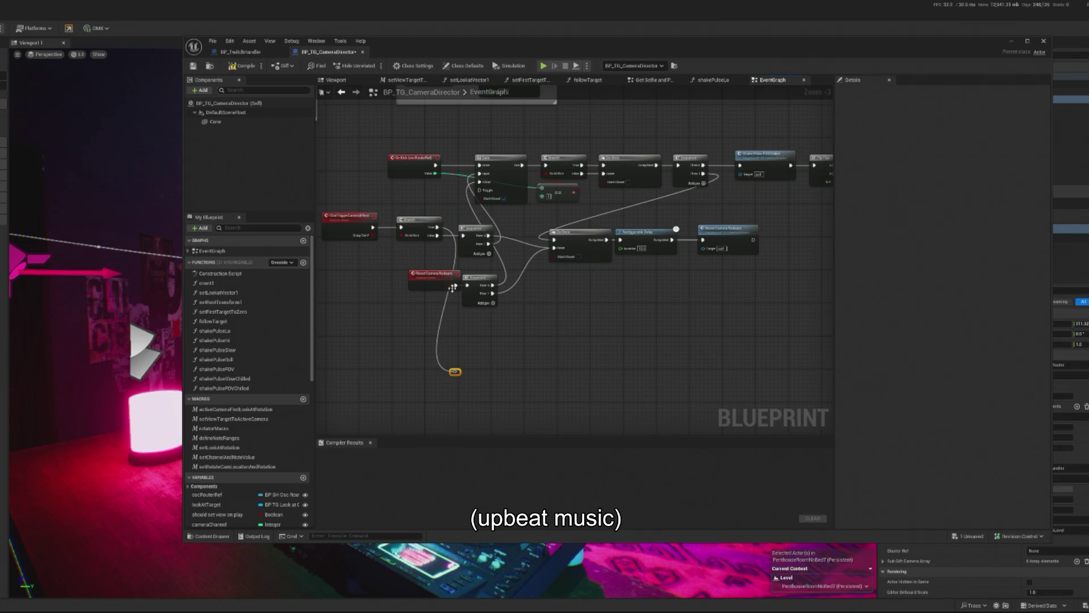
Step: Frame the pulse logic and marquee-select the Gate, Branch, Do Once and shake-pulse nodes
mouse_move(468, 321)
mouse_down()
mouse_move(431, 271)
mouse_move(450, 314)
mouse_move(431, 346)
mouse_move(458, 179)
mouse_up()
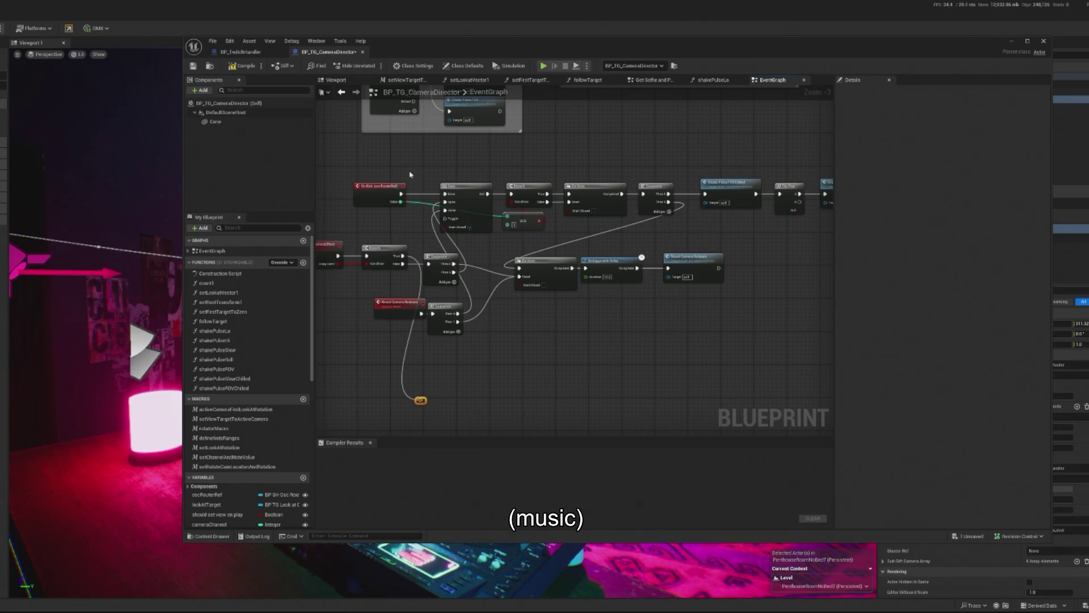
drag(490, 155, 501, 154)
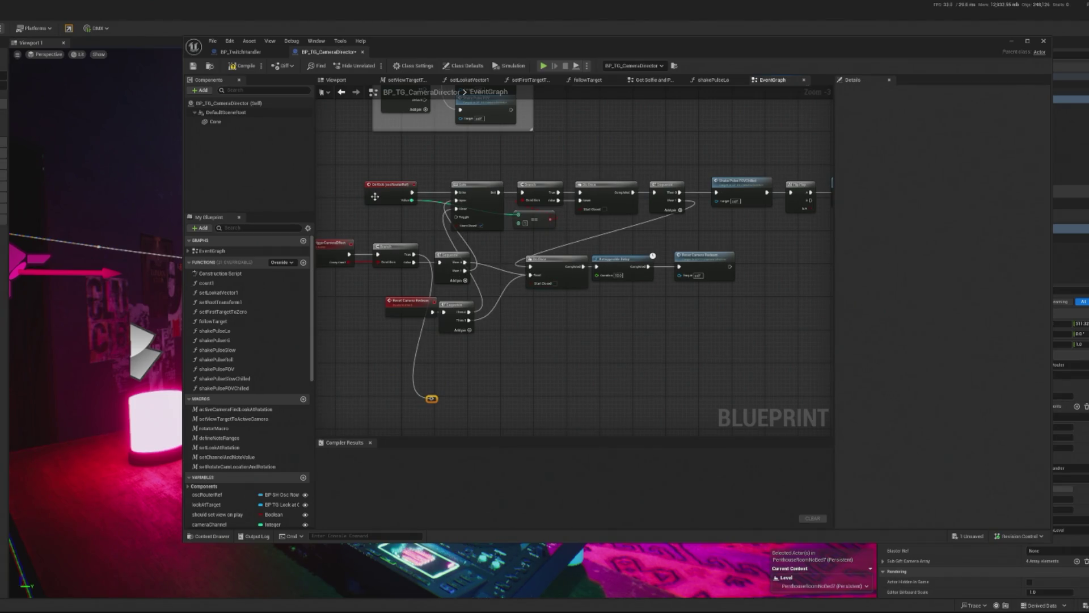
scroll(380, 201, up, 1)
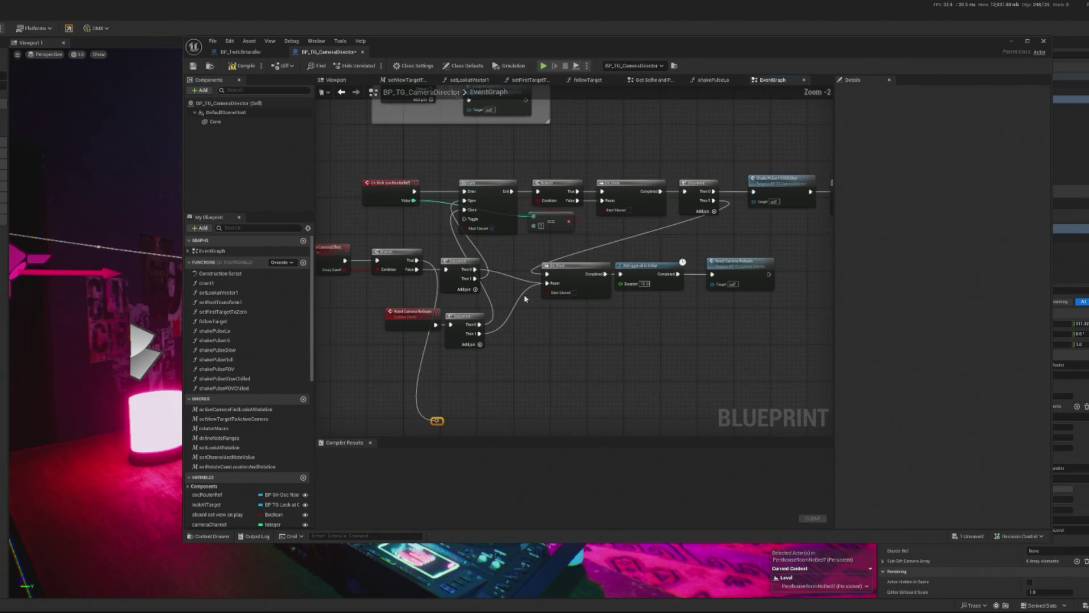
drag(380, 201, 346, 155)
mouse_move(441, 162)
mouse_down()
mouse_move(487, 189)
mouse_move(551, 256)
mouse_move(564, 311)
mouse_move(839, 323)
mouse_move(883, 312)
mouse_move(806, 309)
mouse_up()
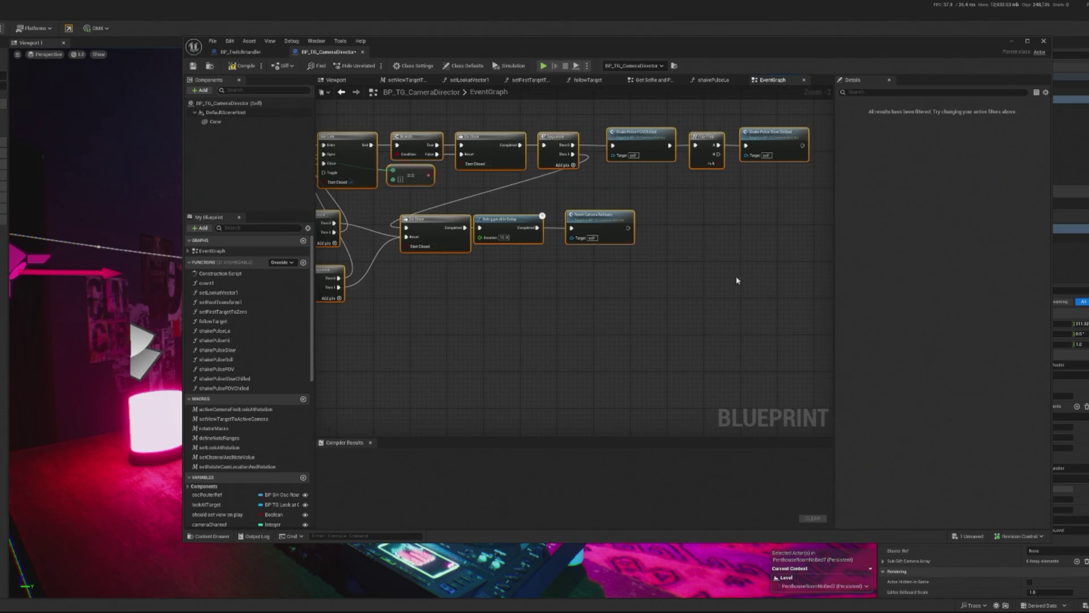
Step: Paste a copy of the pulse nodes below the original, trial-wire On Kick to it, then undo
key(ctrl+c)
key(ctrl+v)
mouse_move(736, 280)
mouse_down()
mouse_move(533, 309)
mouse_move(202, 384)
mouse_move(415, 357)
mouse_move(371, 368)
mouse_move(392, 364)
mouse_up()
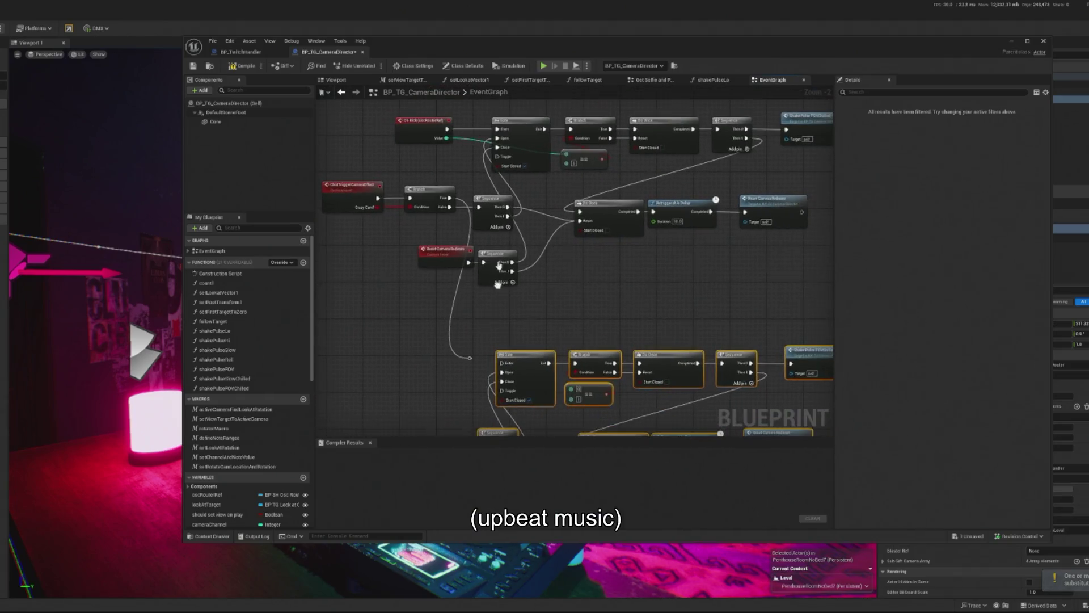
mouse_move(447, 129)
mouse_down()
mouse_move(478, 340)
mouse_move(499, 366)
mouse_up()
click(468, 295)
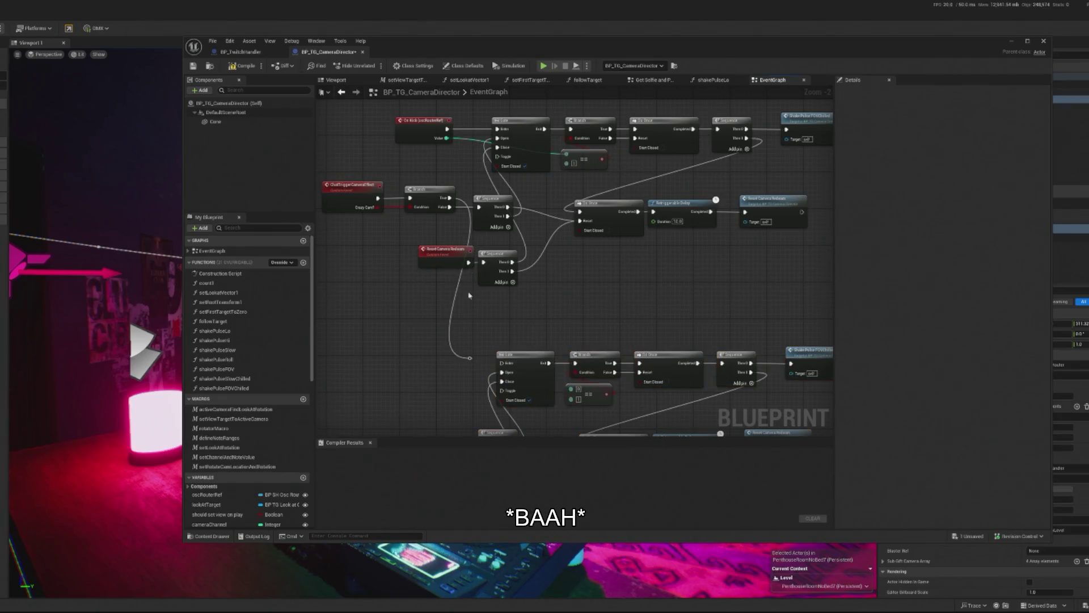
click(448, 134)
mouse_move(453, 130)
mouse_down()
mouse_move(493, 272)
mouse_move(485, 363)
mouse_up()
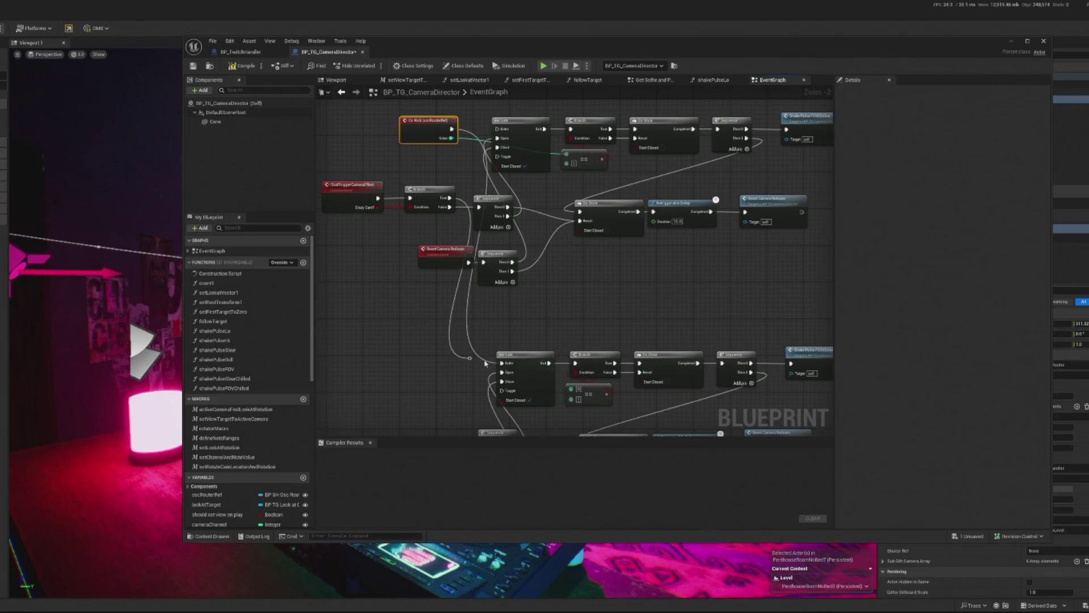
key(ctrl+z)
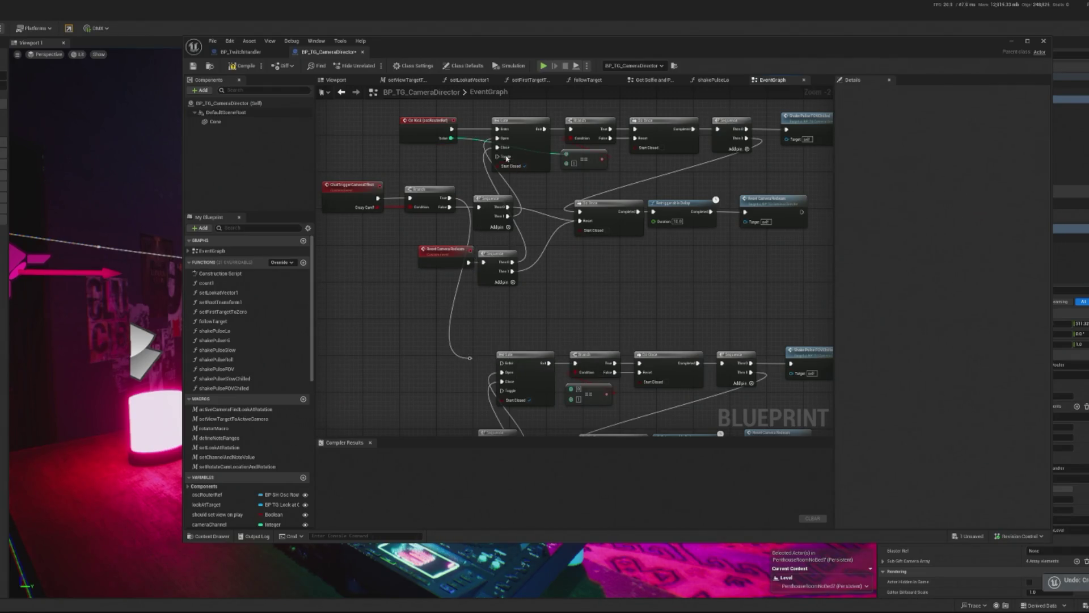
Step: Add a Sequence node after On Kick, rearrange the nodes, and undo the latest connection
scroll(452, 137, up, 2)
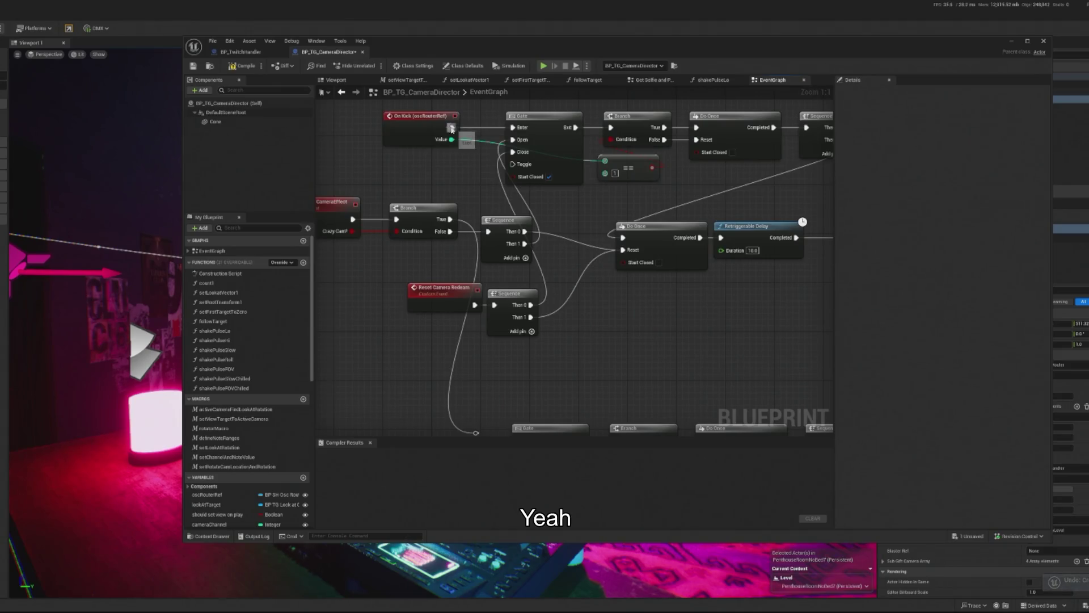
drag(452, 127, 474, 134)
text(sequ)
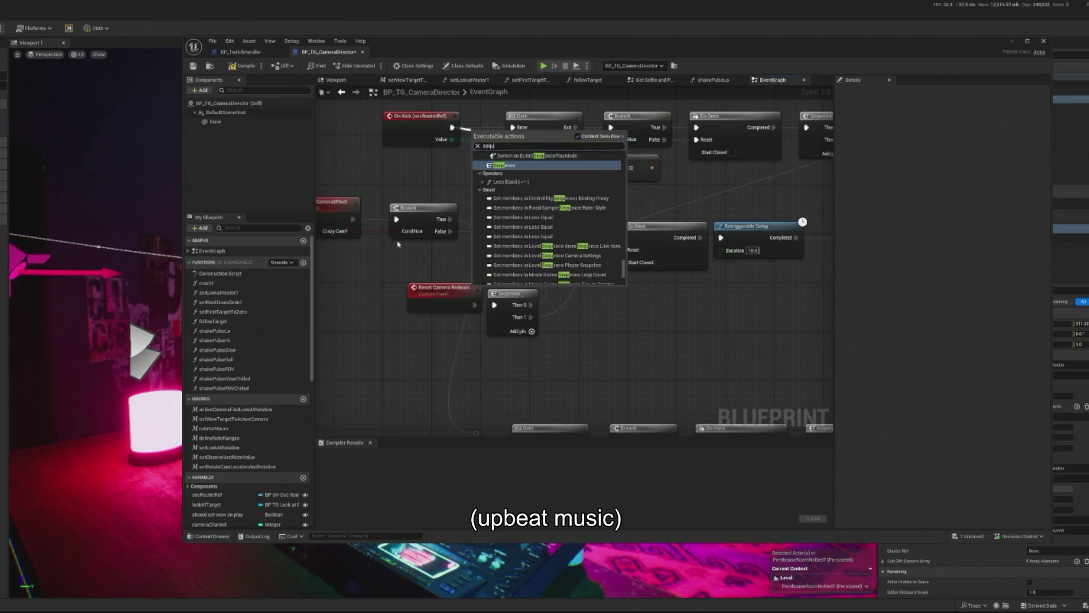
key(Return)
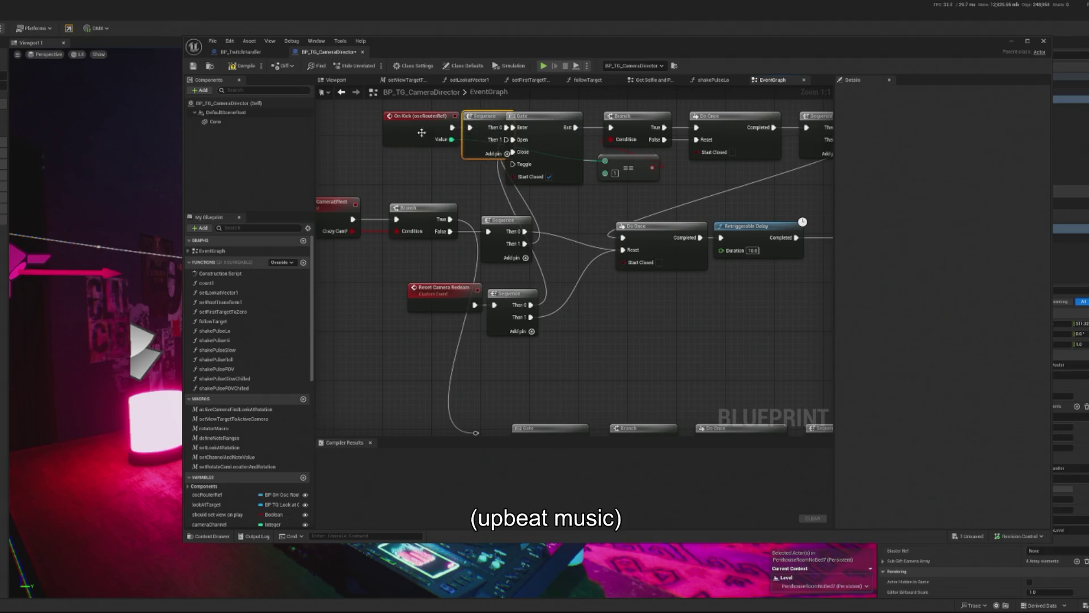
drag(422, 133, 391, 133)
mouse_move(478, 120)
mouse_down()
mouse_move(454, 120)
mouse_move(454, 429)
mouse_move(486, 389)
mouse_move(499, 304)
mouse_move(496, 313)
mouse_up()
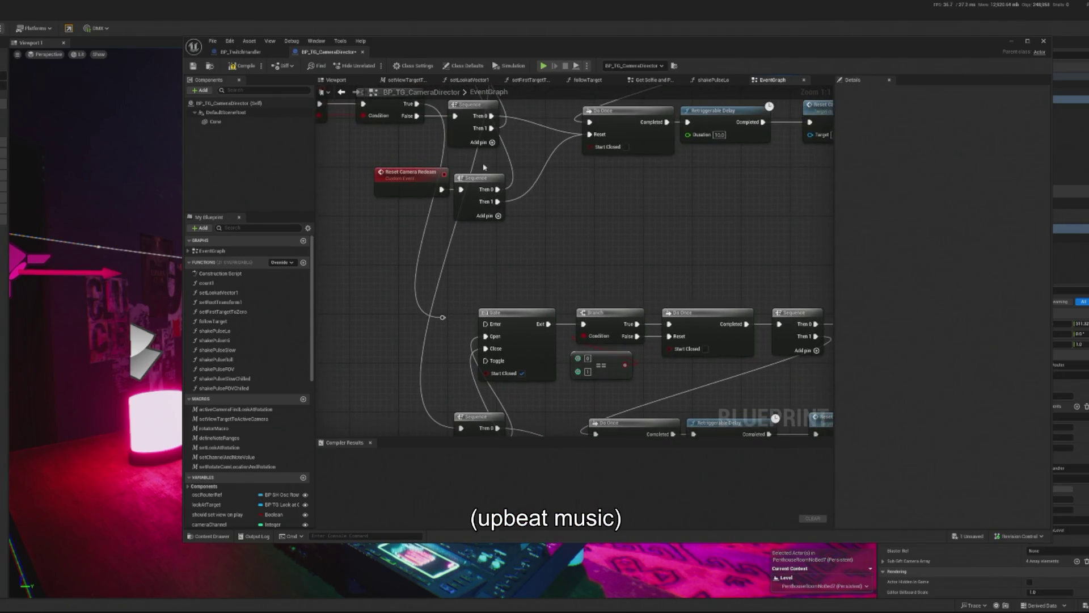
key(ctrl+z)
key(ctrl+z)
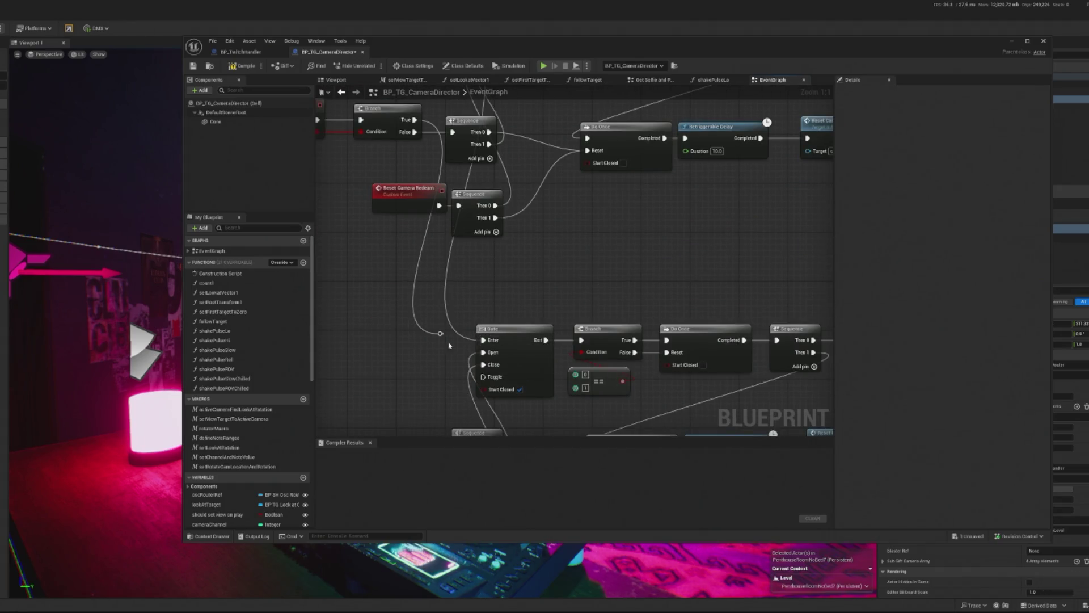
Step: Delete the leftover reroute point and select the copied chain's new custom event
scroll(413, 349, down, 1)
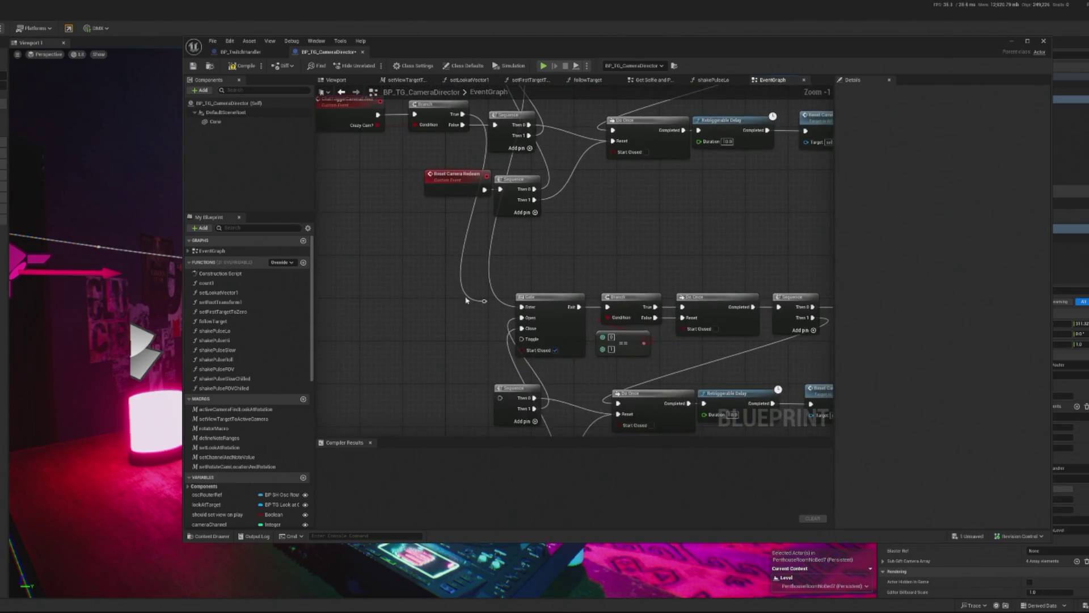
mouse_move(484, 302)
mouse_down()
mouse_move(494, 310)
mouse_move(471, 347)
mouse_move(502, 398)
mouse_up()
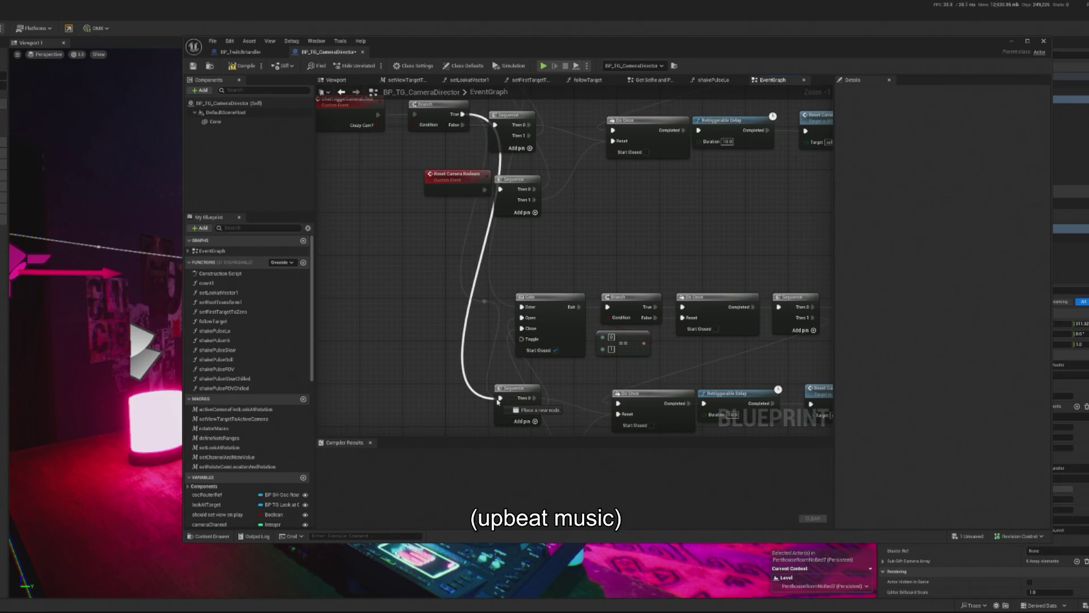
drag(446, 280, 485, 307)
key(Delete)
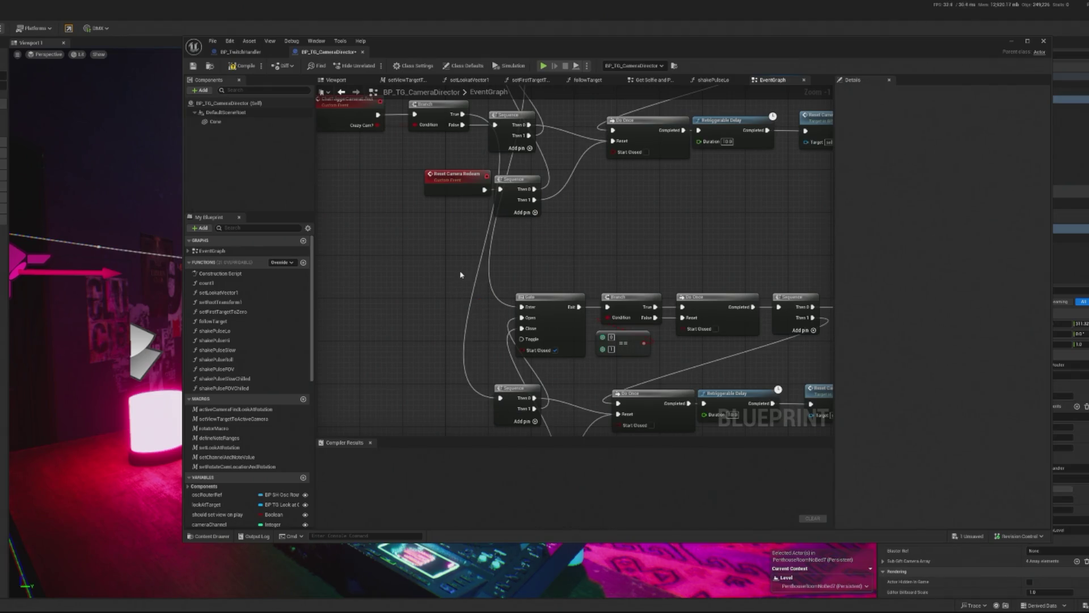
mouse_move(604, 245)
mouse_down()
mouse_move(572, 207)
mouse_move(597, 163)
mouse_up()
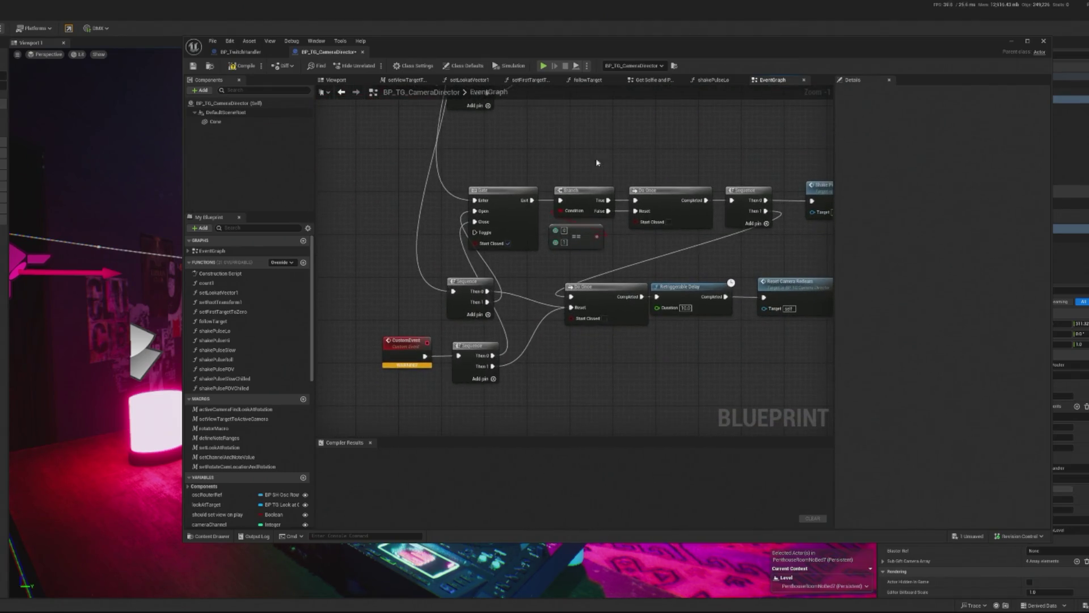
click(388, 340)
Step: Rename the custom event to ResetCrazyCam and compile the blueprint
double_click(944, 114)
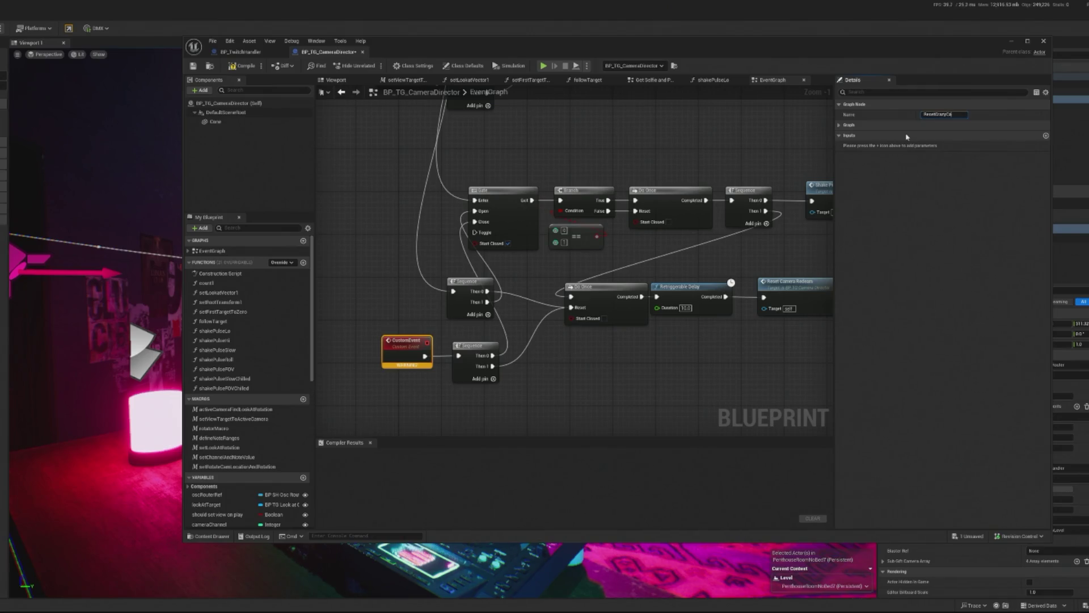
key(Return)
drag(591, 378, 541, 370)
click(540, 370)
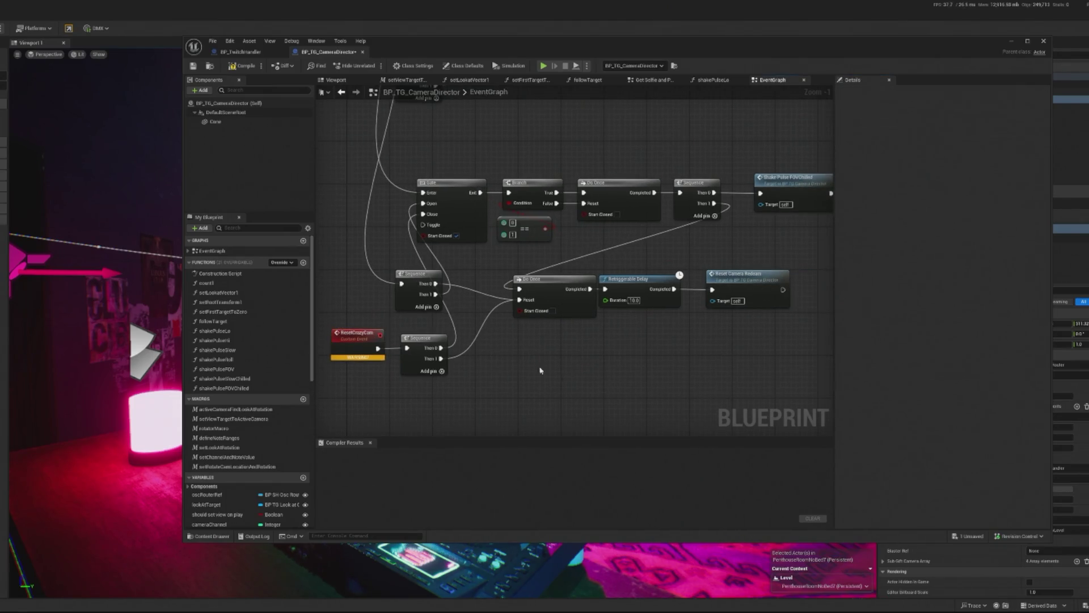
click(368, 348)
click(244, 66)
Step: Replace the copied Reset Camera Redeem call with a Reset Crazy Cam call after the delay
click(773, 291)
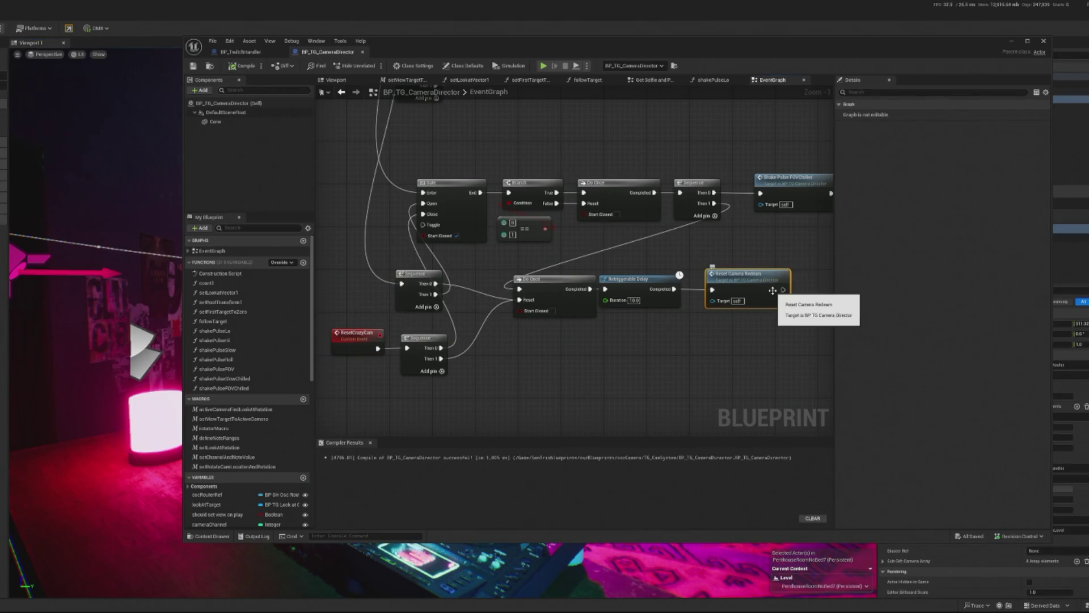
key(Delete)
drag(642, 284, 655, 287)
text(reset-crazy)
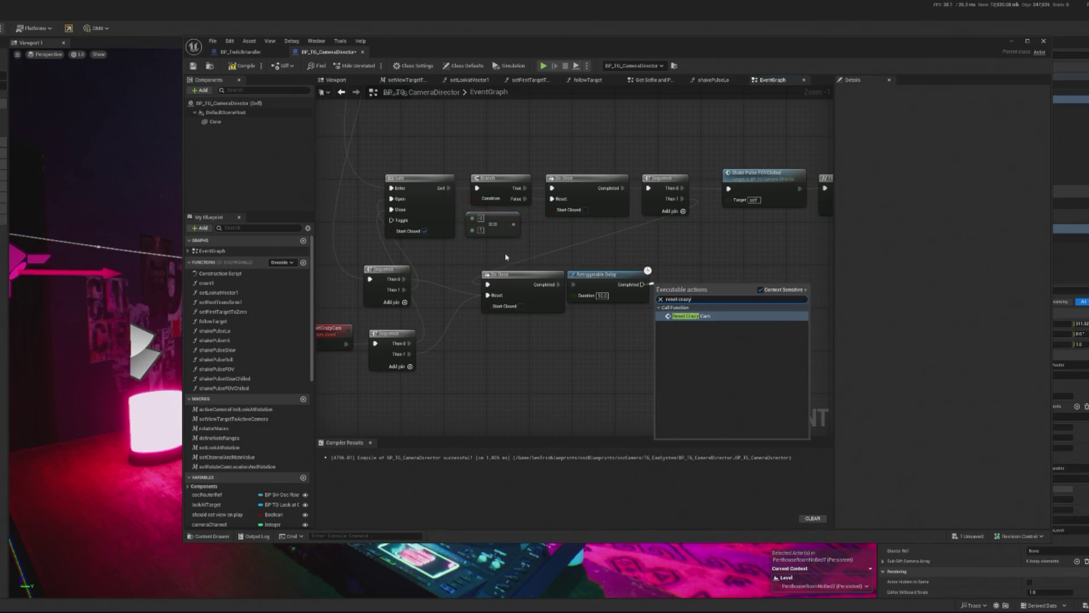
drag(691, 290, 709, 276)
Step: Wire On Kick's Value into the copied == comparison and select the Shake Pulse FOVChilled node
drag(479, 224, 601, 349)
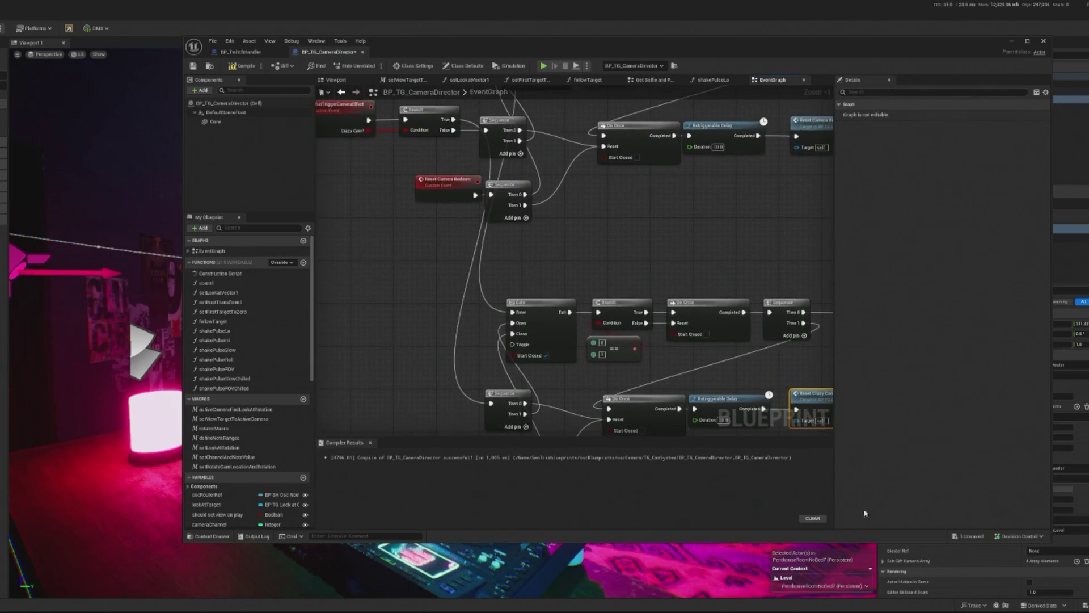
drag(602, 287, 609, 369)
mouse_move(435, 131)
mouse_down()
mouse_move(545, 431)
mouse_move(559, 365)
mouse_move(600, 367)
mouse_up()
mouse_move(710, 362)
mouse_down()
mouse_move(681, 391)
mouse_move(686, 420)
mouse_move(606, 315)
mouse_move(387, 272)
mouse_up()
click(506, 223)
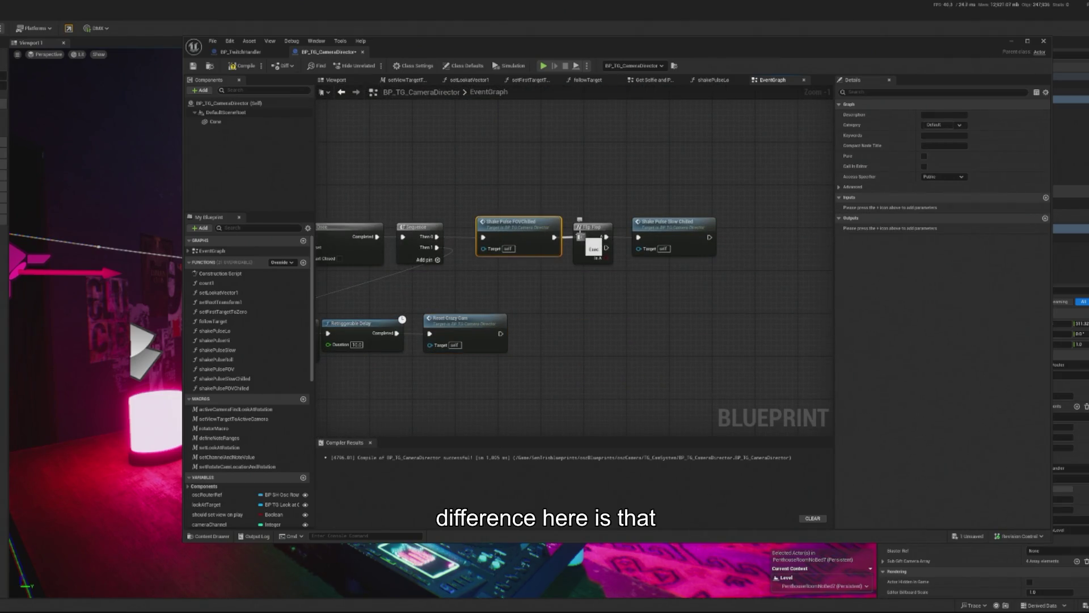
Step: Replace the Flip Flop and chilled FOV pulse nodes with a Shake Pulse Slow call
key(Delete)
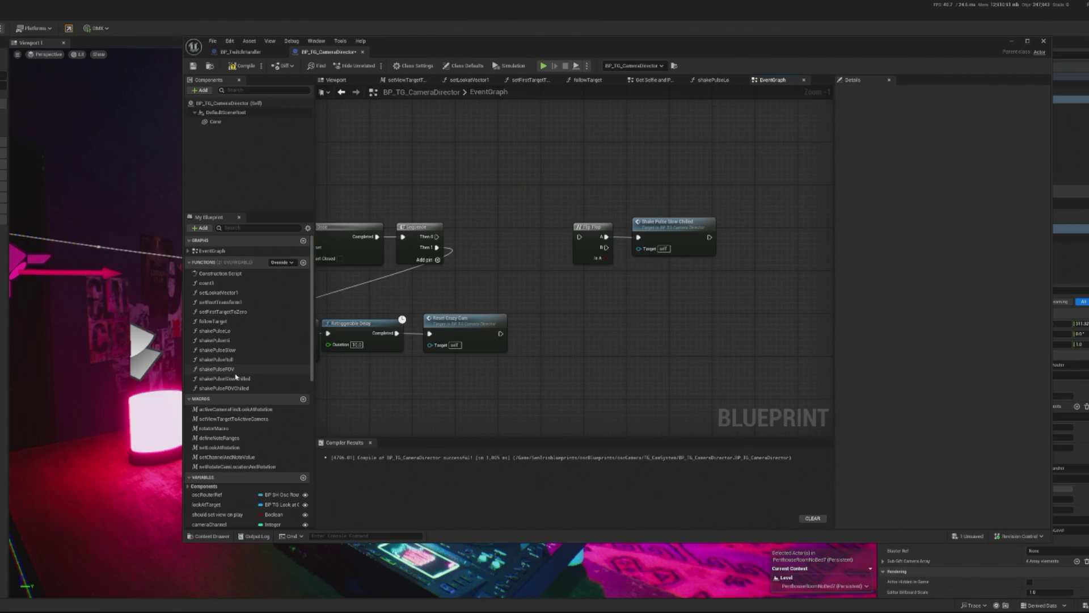
mouse_move(231, 355)
mouse_down()
mouse_move(483, 237)
mouse_move(488, 253)
mouse_move(515, 230)
mouse_up()
drag(601, 211, 659, 272)
key(Delete)
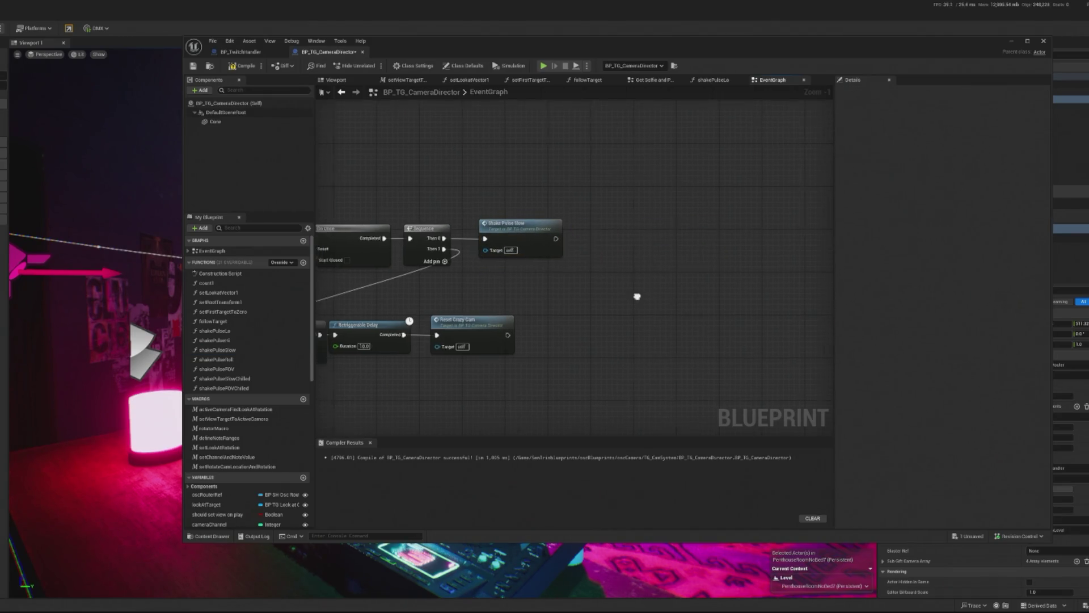
Step: Set the Retriggerable Delay duration to 60 and recompile the blueprint
scroll(559, 214, down, 2)
scroll(539, 332, up, 2)
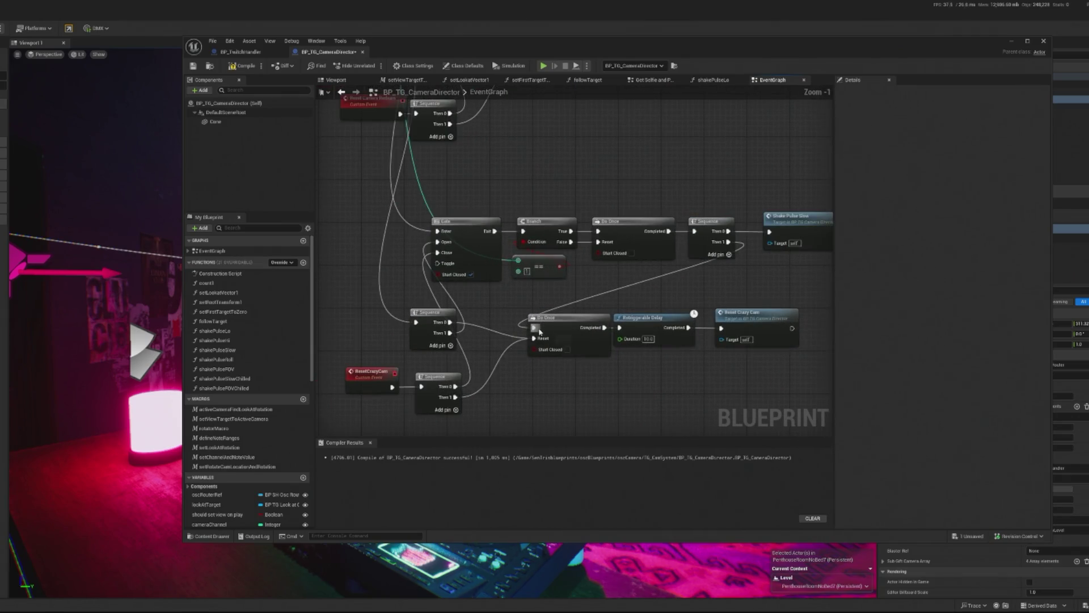
scroll(704, 392, down, 1)
scroll(609, 375, up, 1)
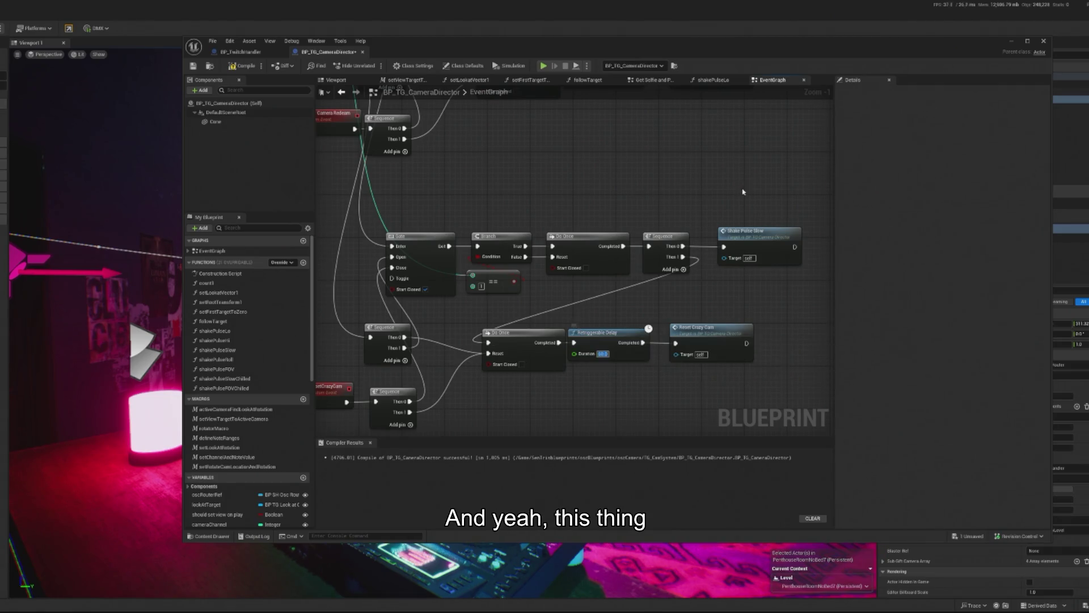
scroll(647, 329, down, 1)
scroll(567, 318, up, 1)
scroll(560, 378, down, 1)
scroll(559, 377, up, 1)
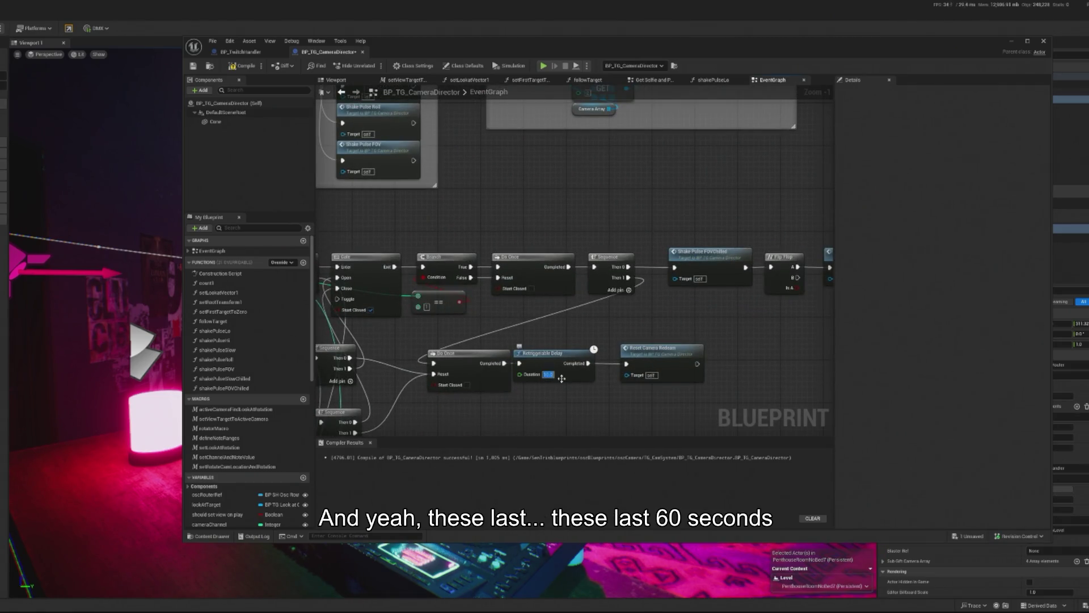
text(60)
key(Return)
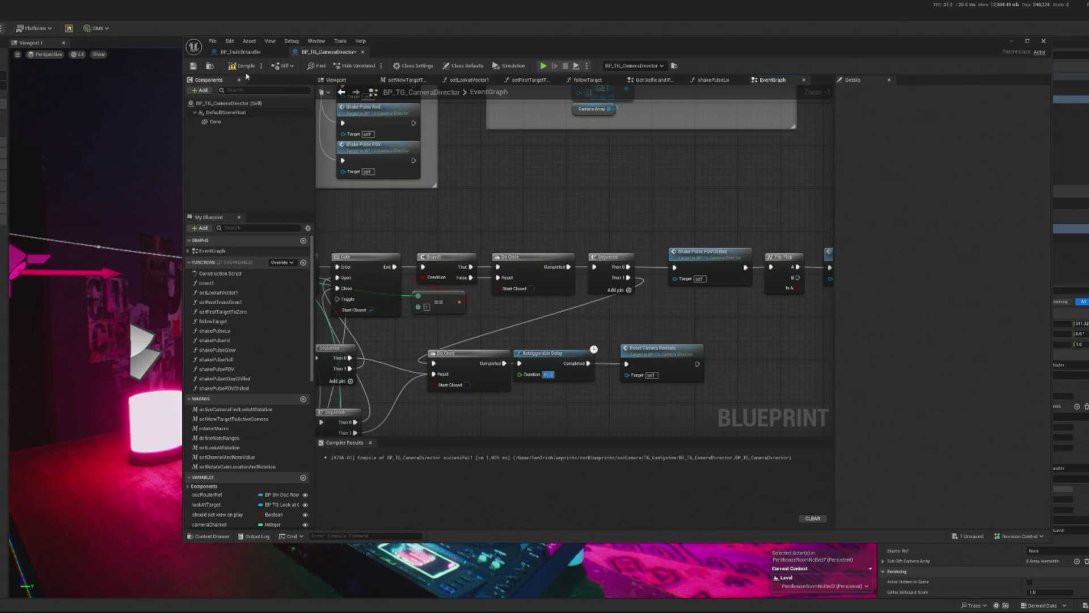
key(ctrl+s)
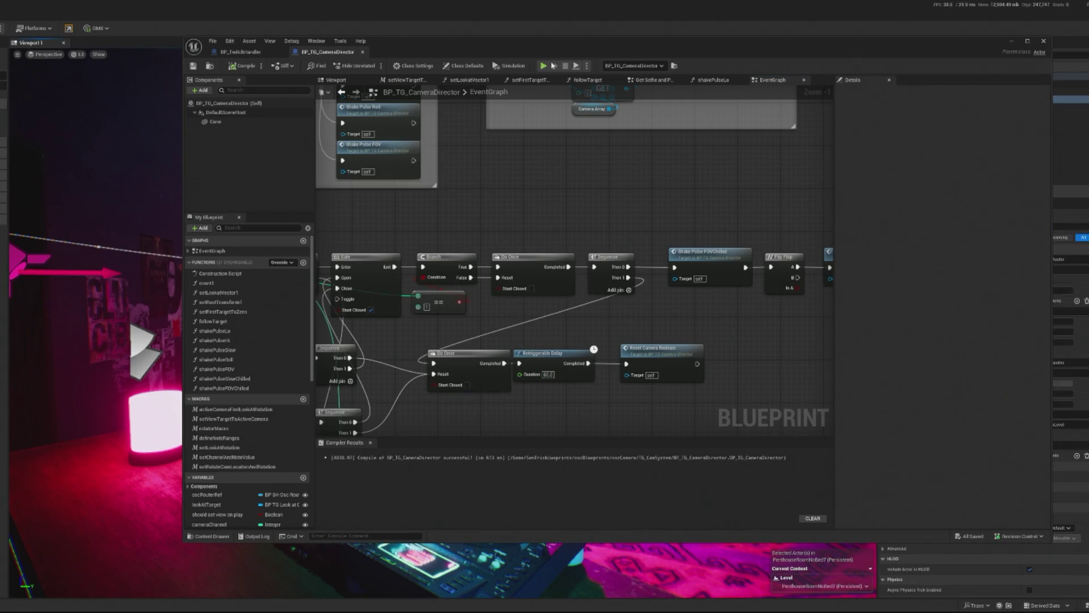
Step: Play the level and select BP_TwitchHandler by filtering the Outliner for 'tw'
key(alt+p)
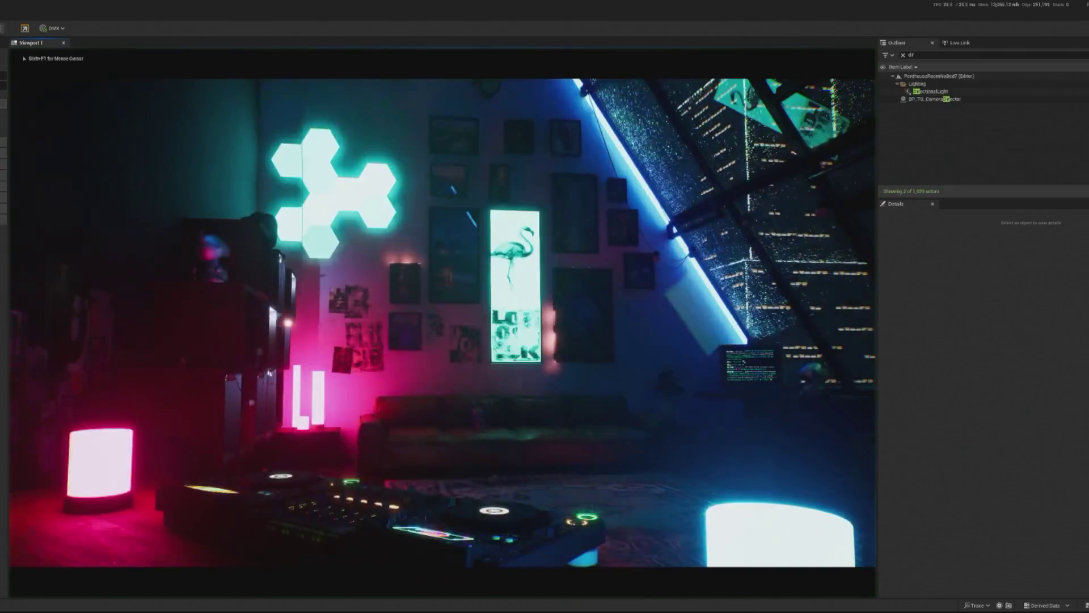
key(shift+F1)
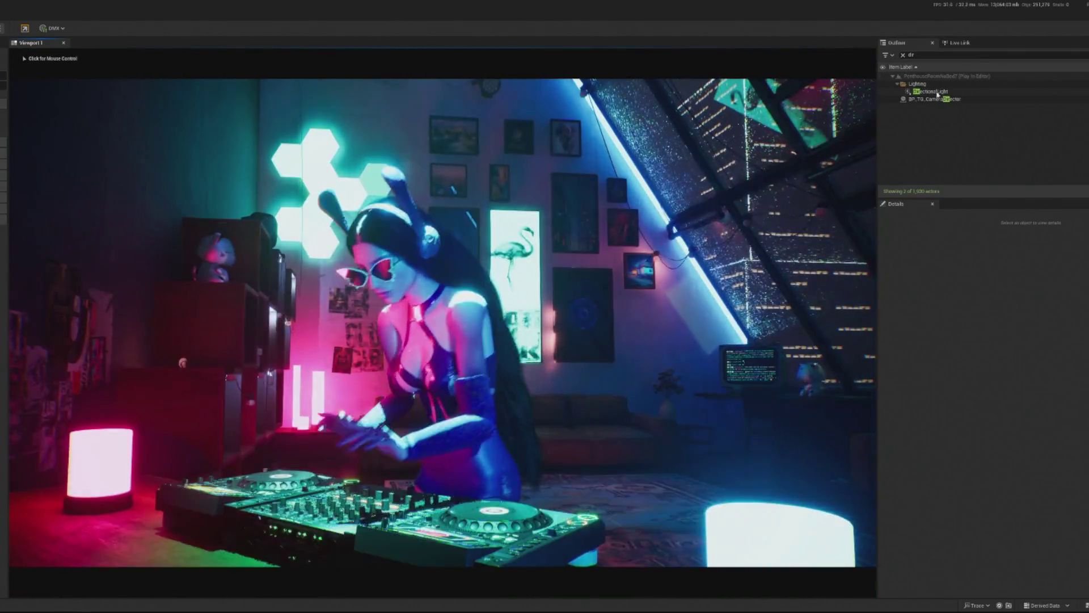
click(936, 55)
key(BackSpace)
key(BackSpace)
text(tw)
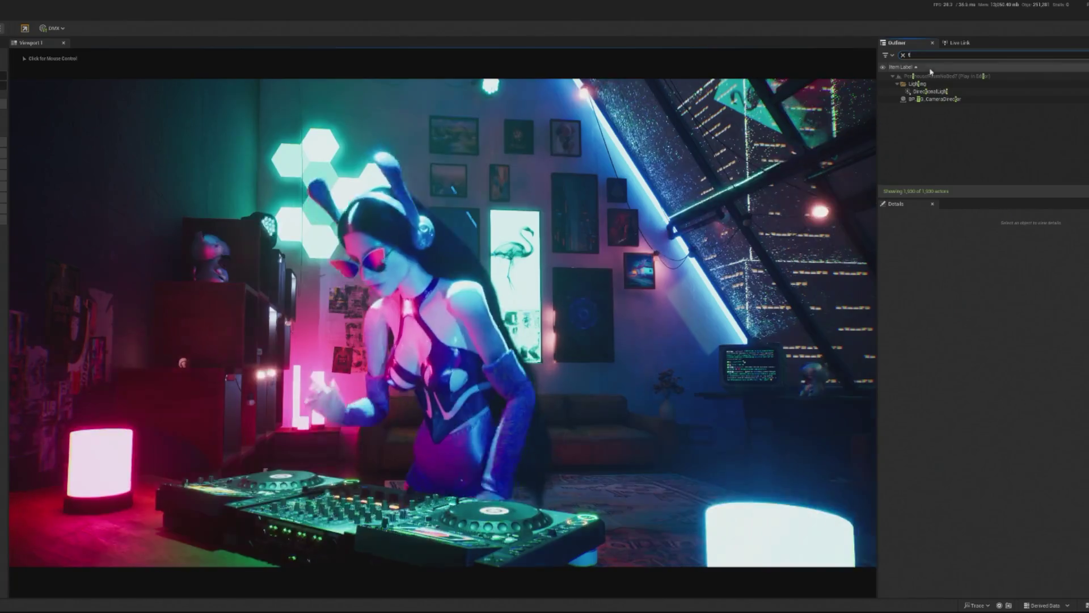
click(936, 83)
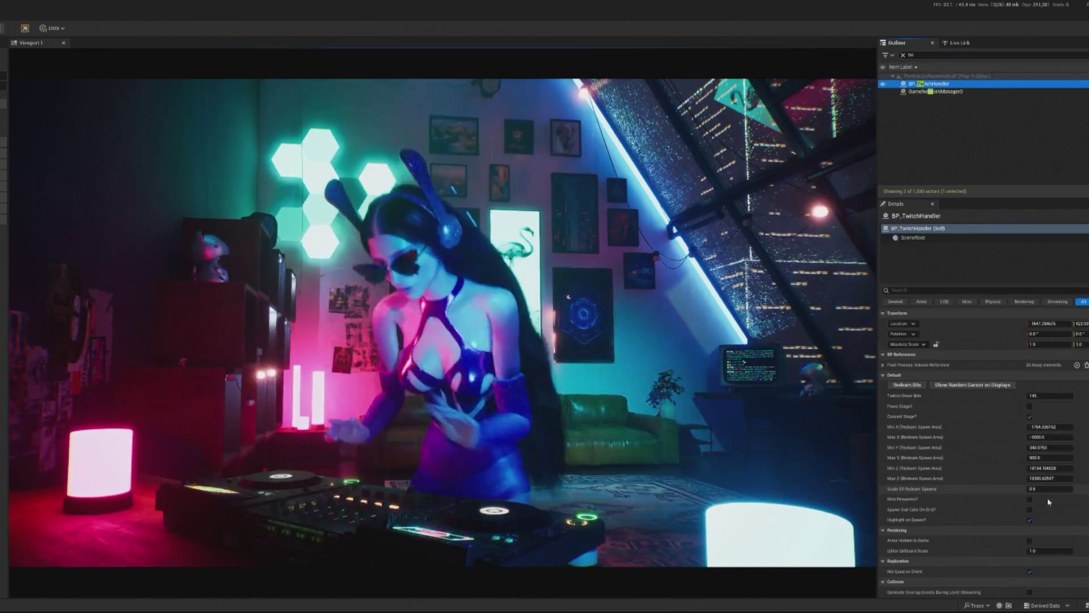
Step: Set the live handler's Twitch Cheer Bits to 345 and return control to the game
click(1049, 395)
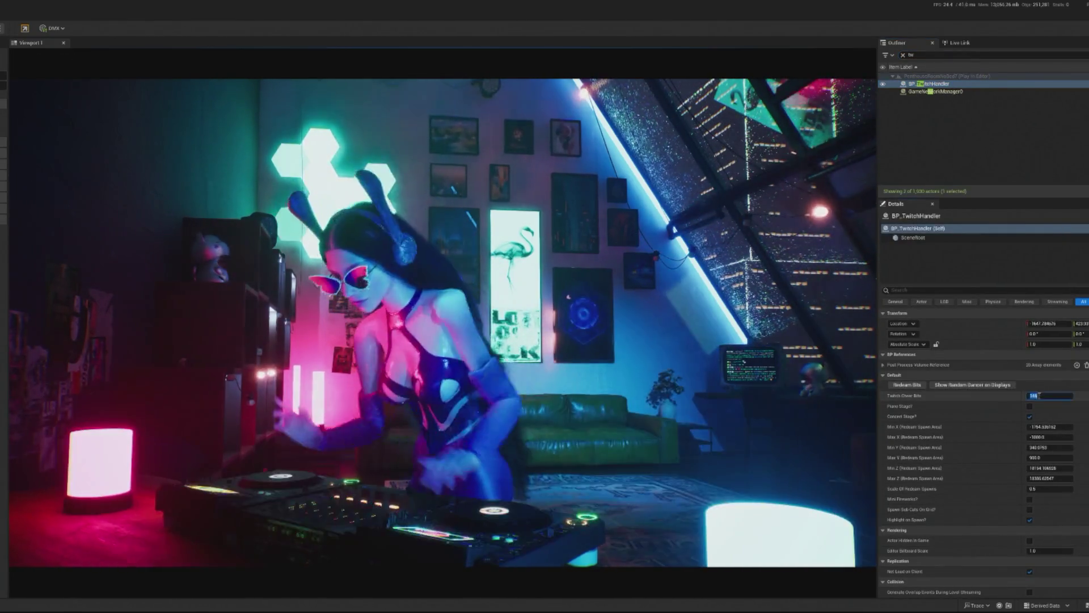
text(505)
click(681, 340)
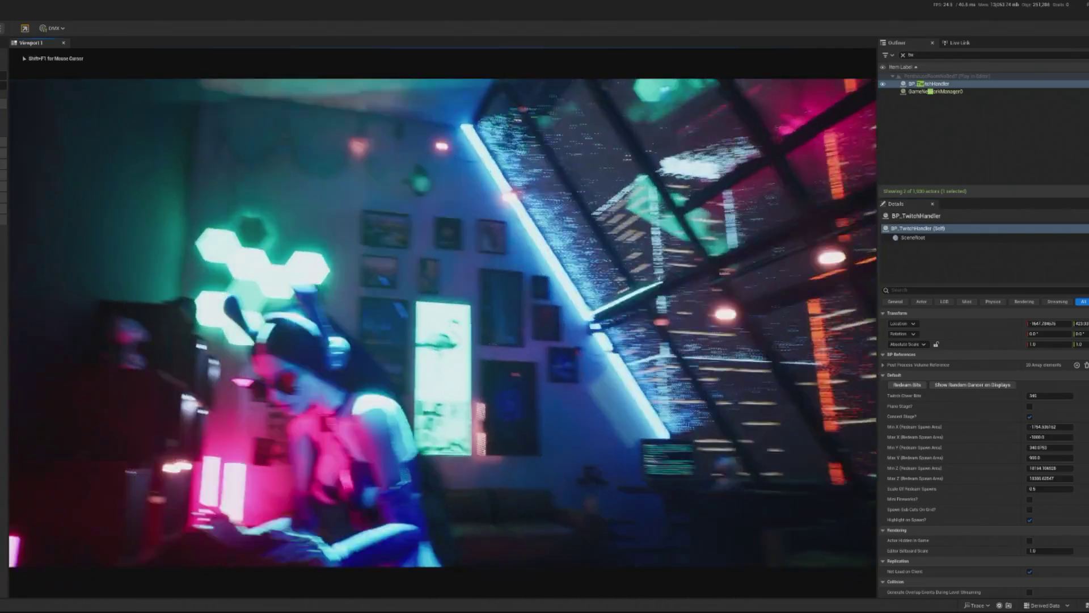
key(shift+F1)
click(436, 243)
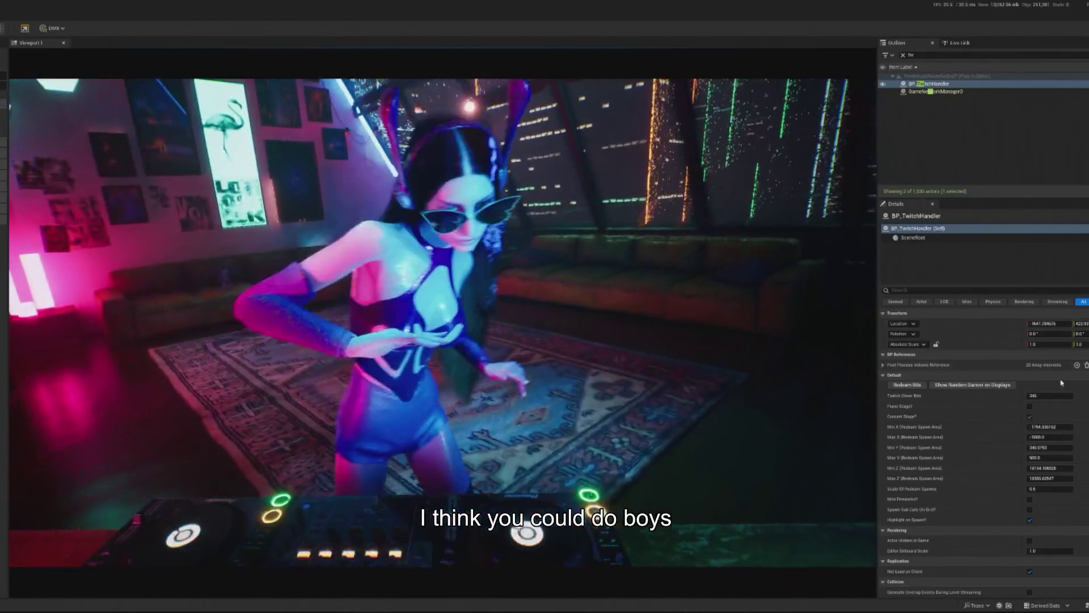
click(1047, 395)
Step: Enter 145, then 222 for Twitch Cheer Bits, and redeem the 222 bits live
text(14)
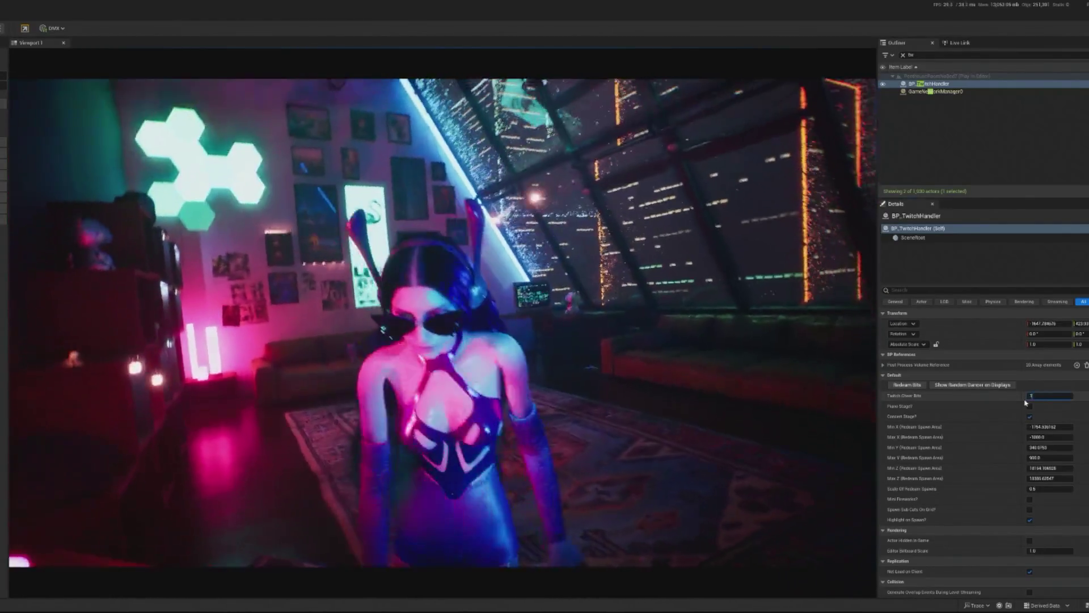
text(5)
key(Return)
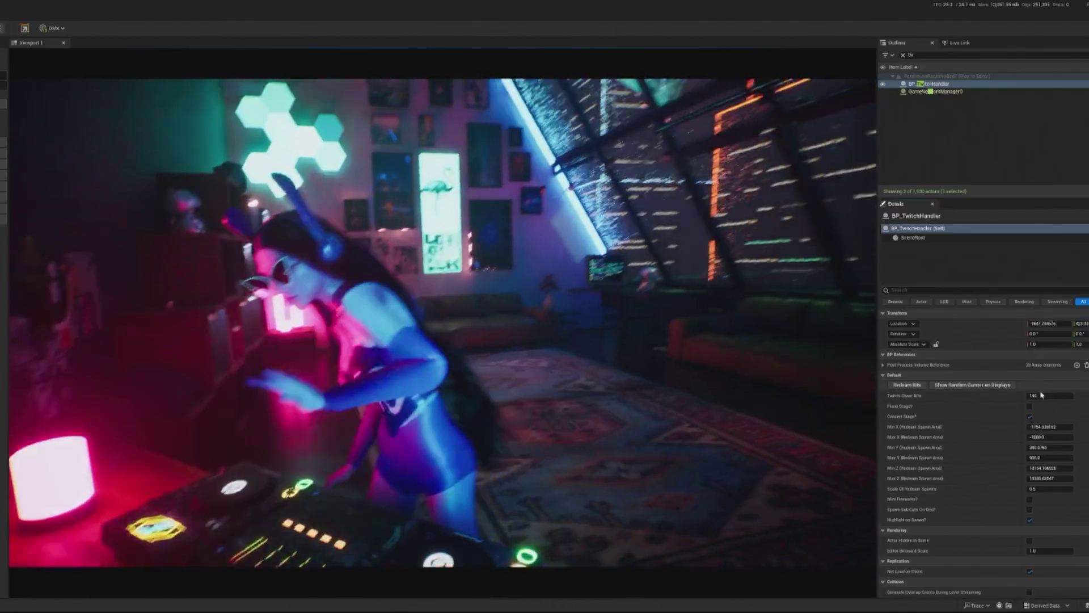
click(1038, 395)
text(222)
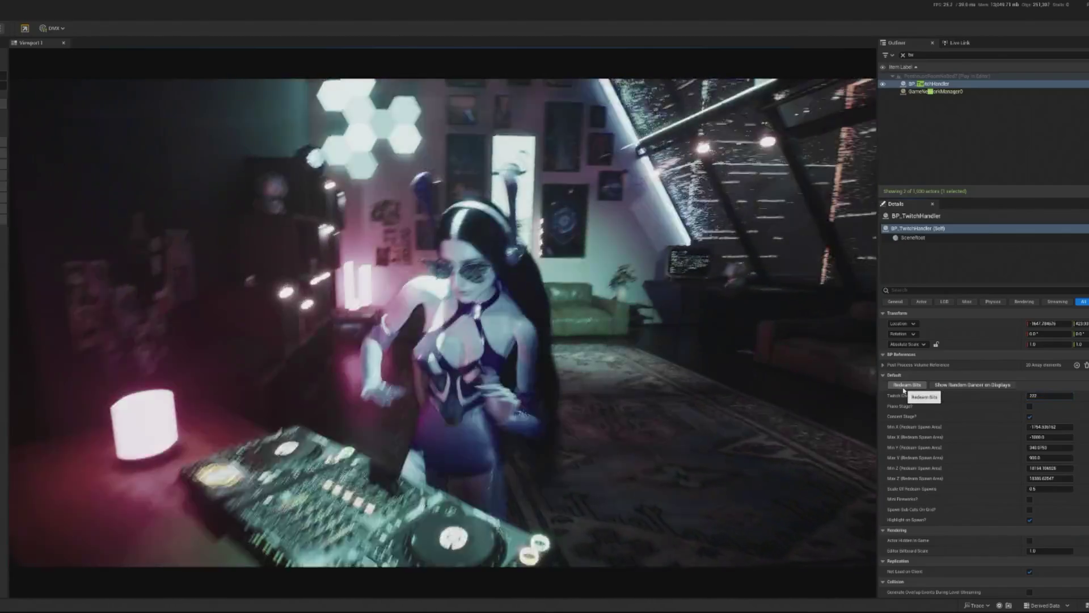
click(908, 385)
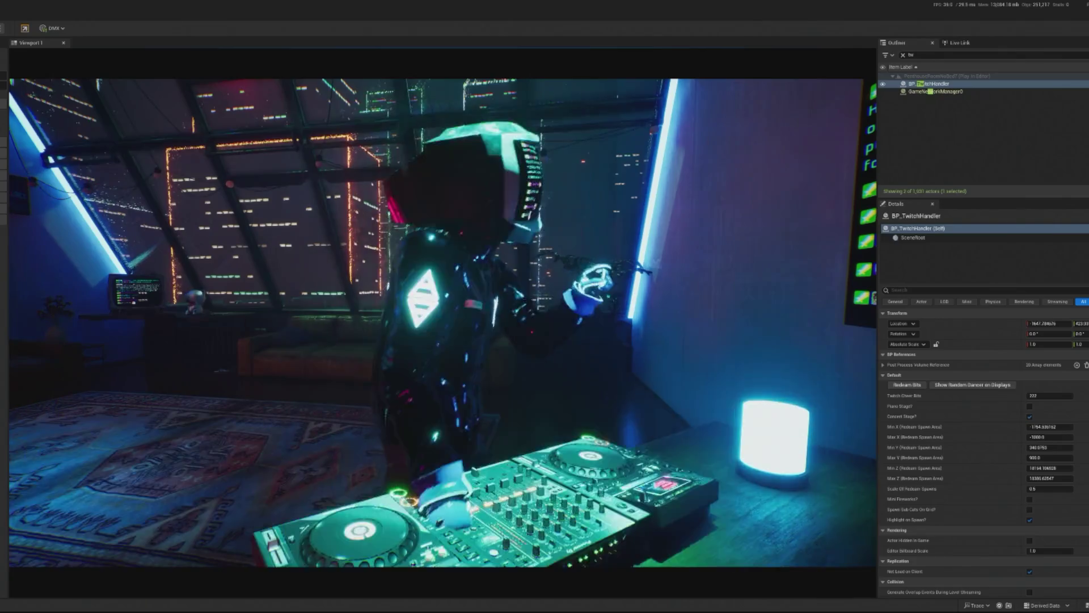
key(Escape)
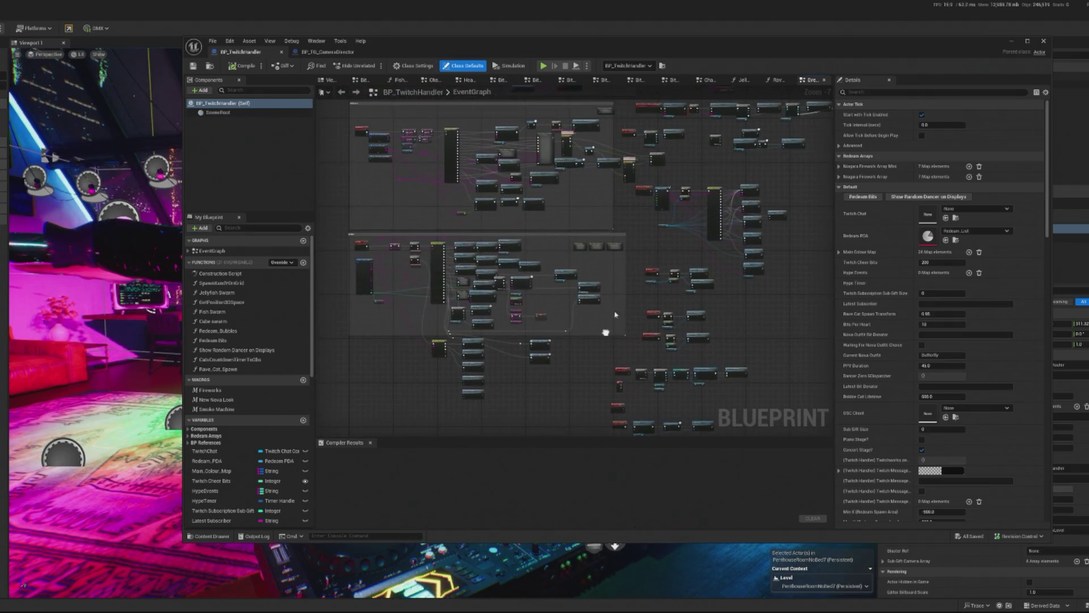
Step: Jump from the Twitch handler's Noir Pulse call to its event in BP_Stage_Controller
scroll(580, 261, up, 7)
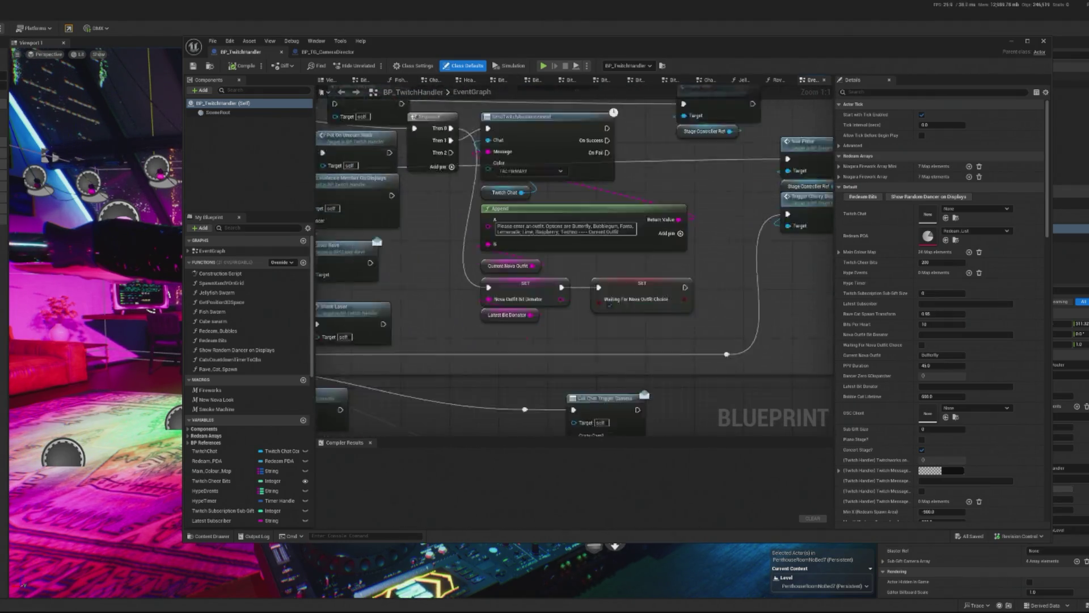
drag(382, 370, 368, 414)
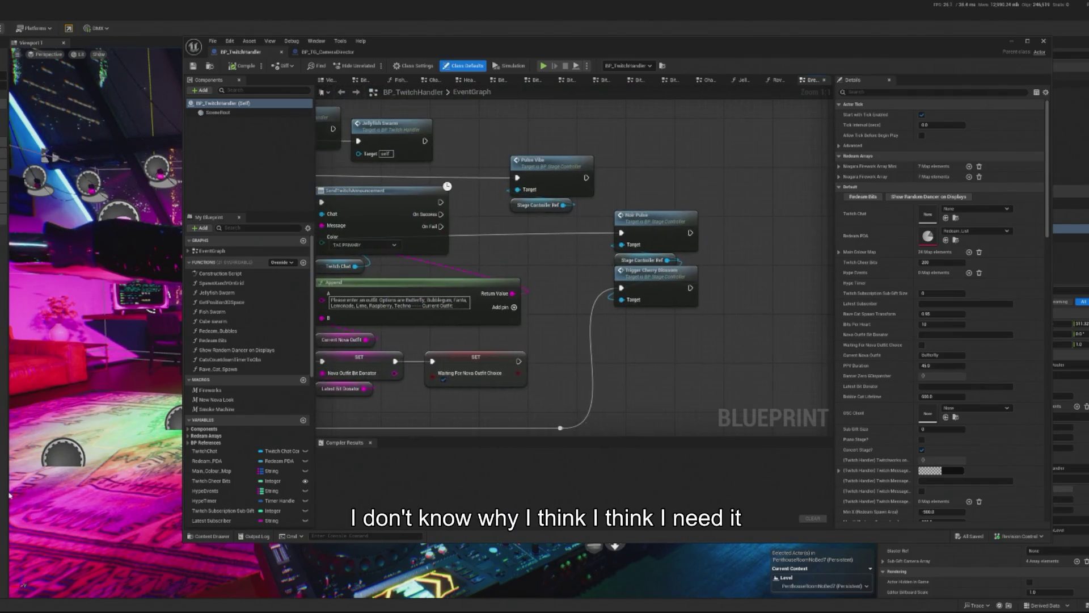
click(655, 230)
double_click(655, 229)
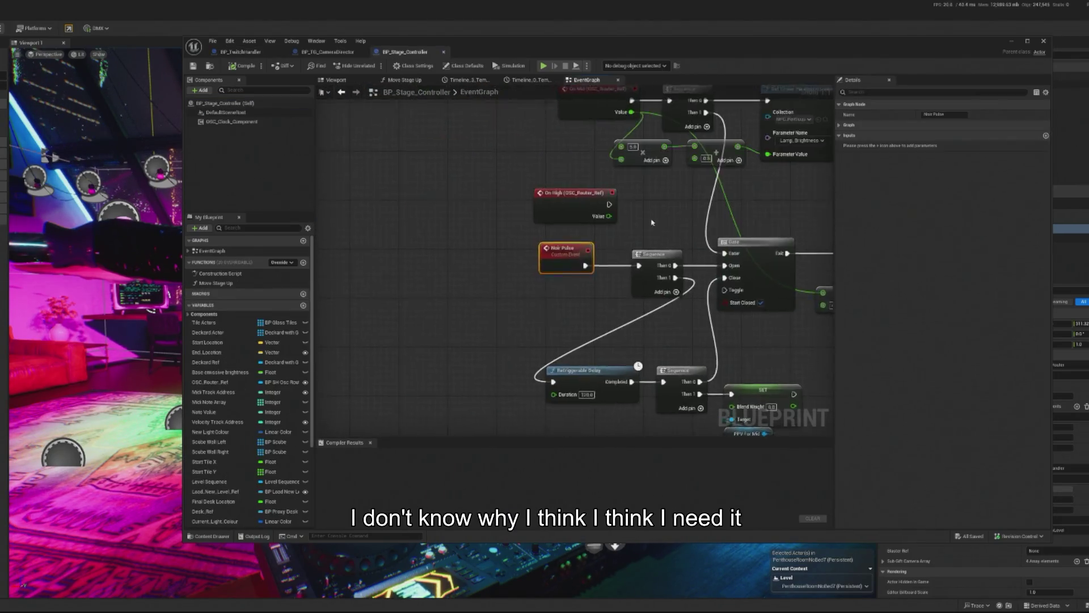
Step: In the BP_Stage_Controller graph, try rewiring Gate Exit into the Sequence, then undo it
mouse_move(628, 278)
mouse_down()
mouse_move(545, 269)
mouse_move(675, 254)
mouse_up()
click(347, 52)
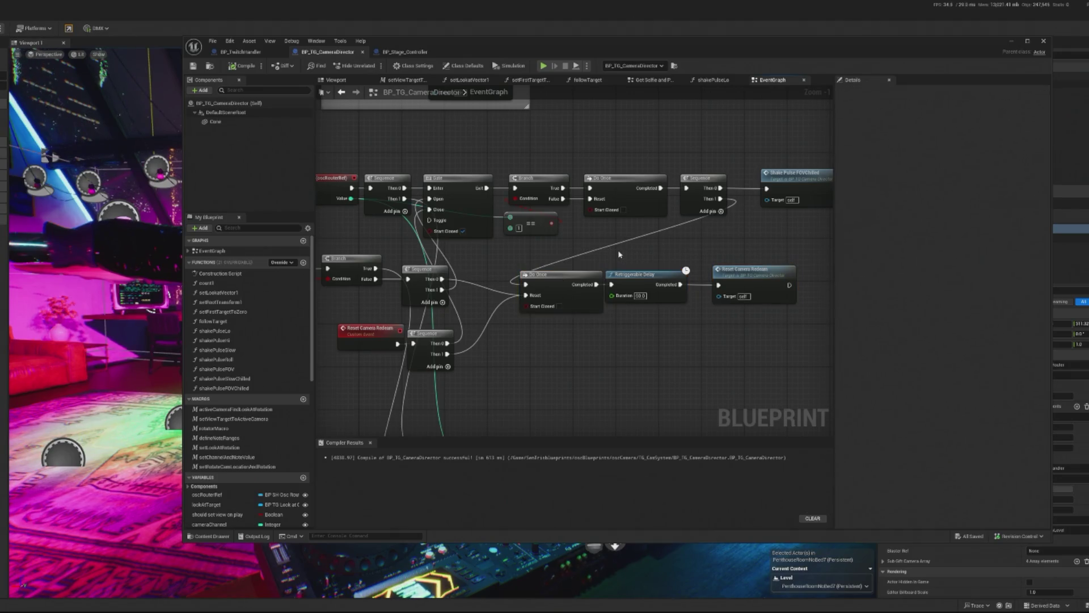
click(403, 53)
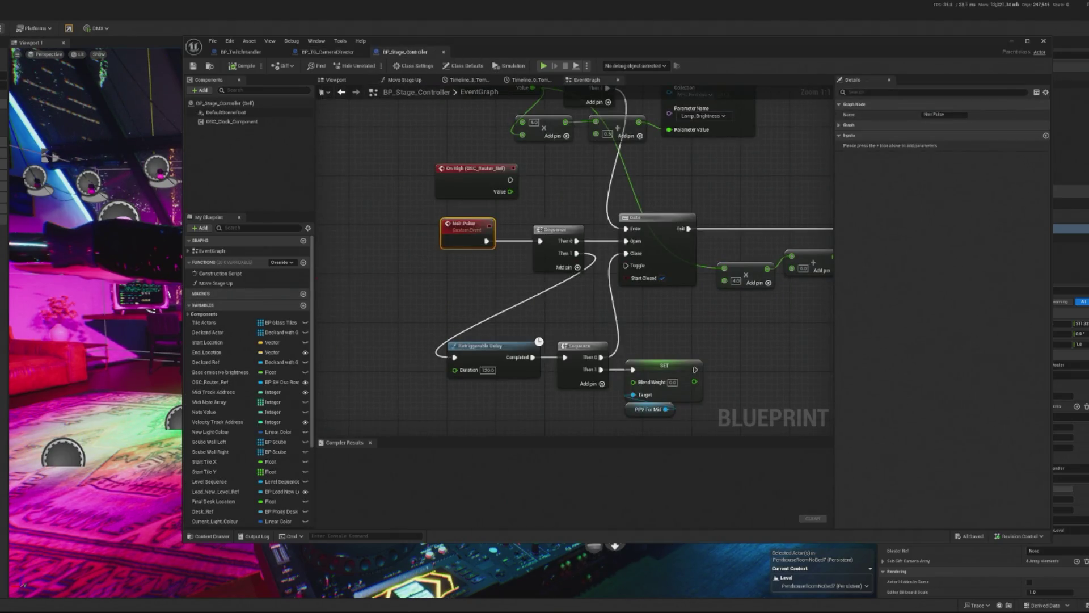
drag(576, 238, 518, 214)
mouse_move(439, 259)
mouse_down()
mouse_move(415, 268)
mouse_move(417, 324)
mouse_move(405, 314)
mouse_up()
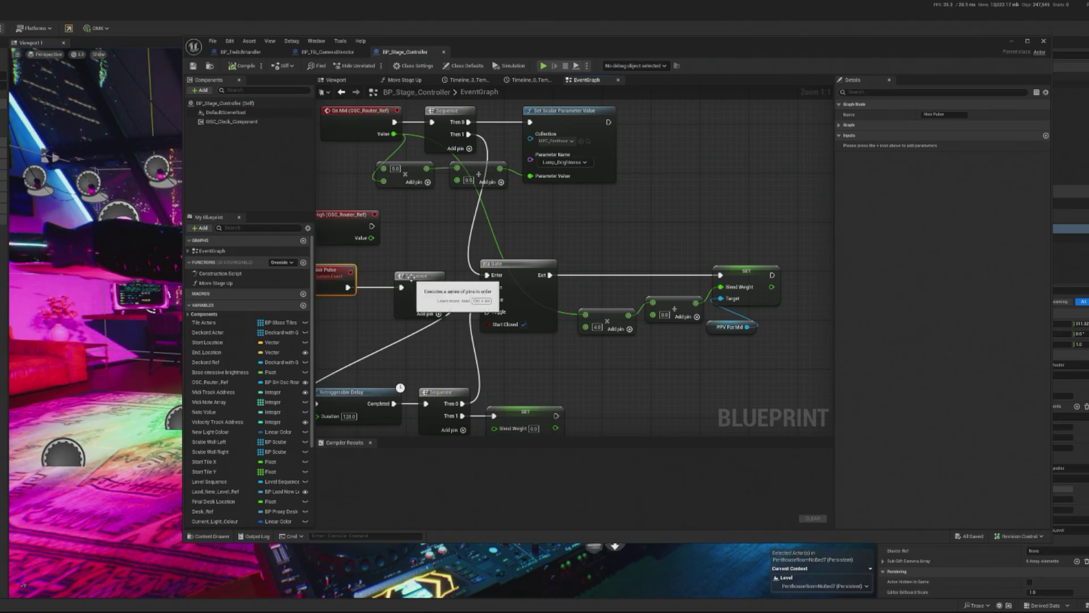
alt+click(407, 289)
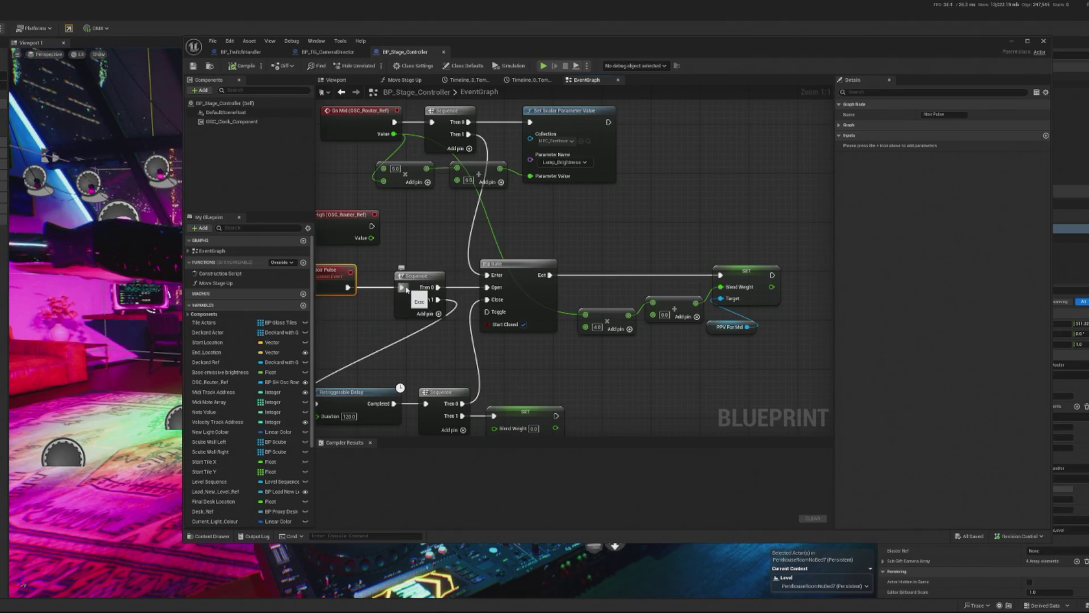
drag(550, 276, 401, 288)
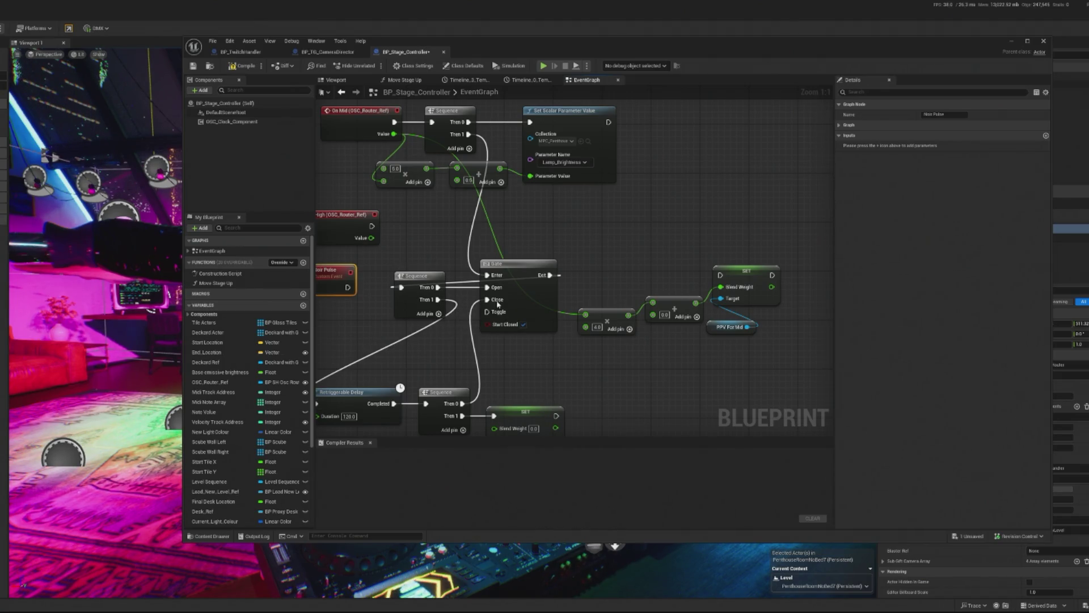
key(ctrl+z)
Step: Delete the Sequence after Noir Pulse and place Noir Pulse beside the Gate
drag(393, 312, 463, 291)
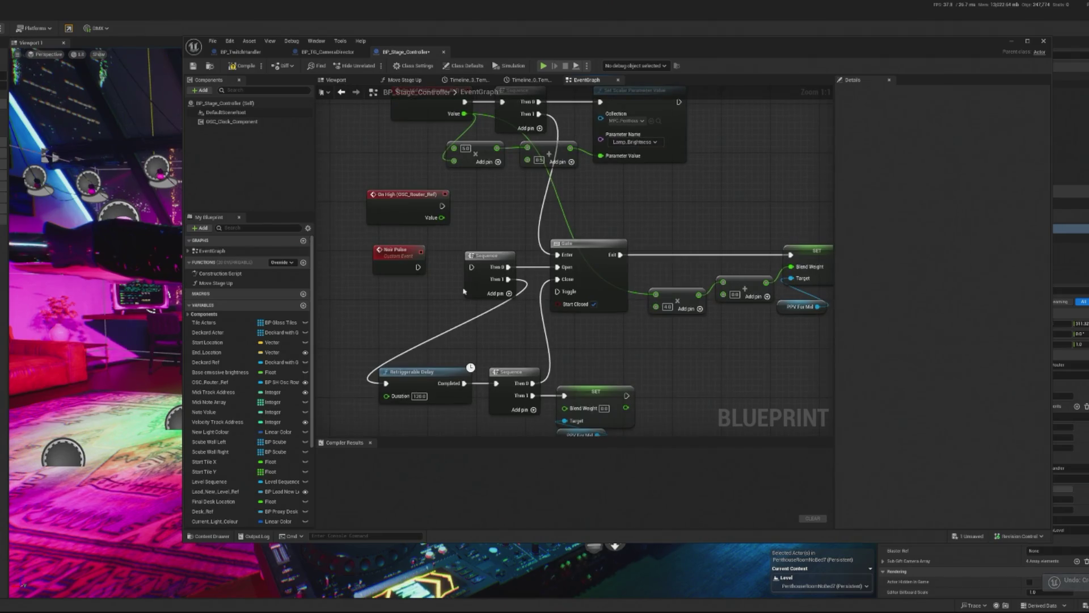
click(495, 254)
key(Delete)
mouse_move(413, 266)
mouse_down()
mouse_move(443, 265)
mouse_move(380, 257)
mouse_move(557, 266)
mouse_up()
scroll(595, 237, down, 2)
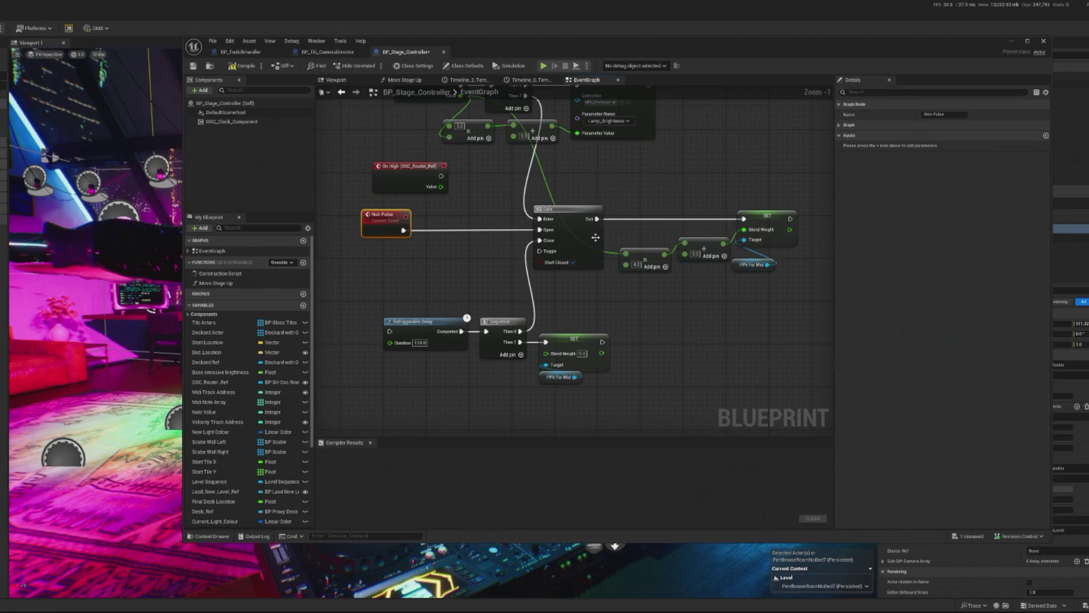
Step: Add a new Sequence node off the Gate's Exit pin
drag(597, 218, 656, 203)
text(sequen)
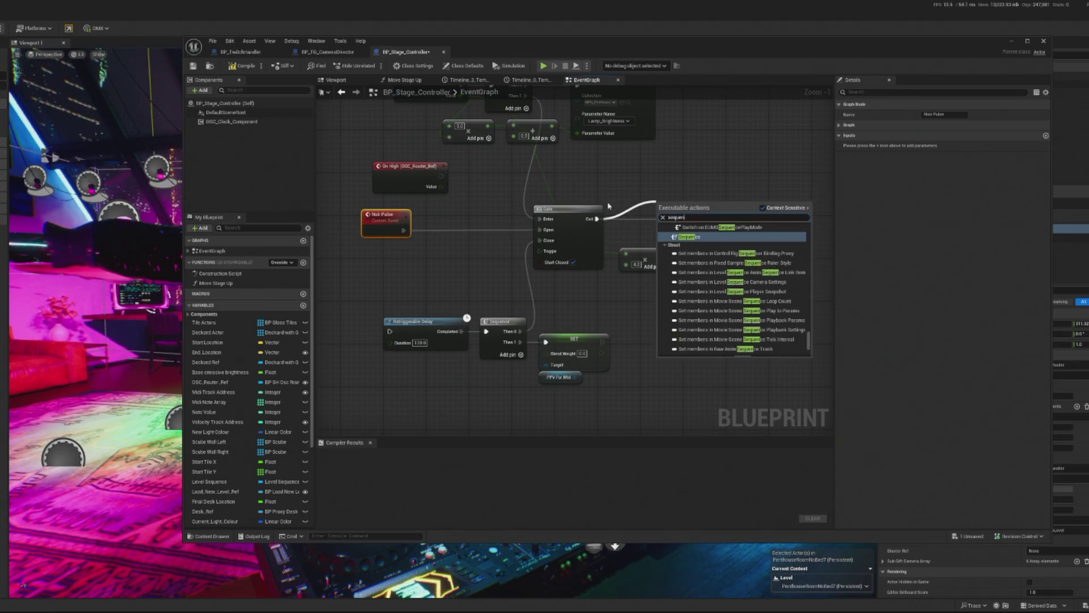
click(686, 237)
mouse_move(676, 209)
mouse_down()
mouse_move(622, 209)
mouse_move(631, 209)
mouse_up()
Step: Shift the multiply, add, SET, PPV and delay-chain nodes right to make room
drag(702, 279, 596, 289)
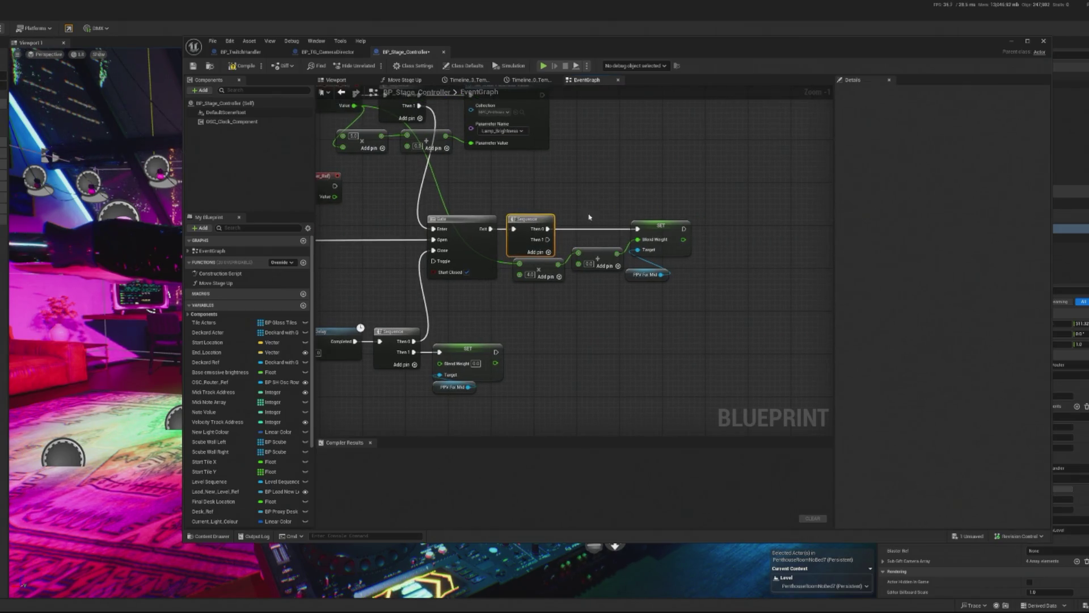
drag(565, 209, 672, 335)
drag(665, 227, 778, 233)
drag(423, 284, 524, 267)
drag(659, 386, 397, 318)
mouse_move(528, 333)
mouse_down()
mouse_move(697, 347)
mouse_move(689, 350)
mouse_up()
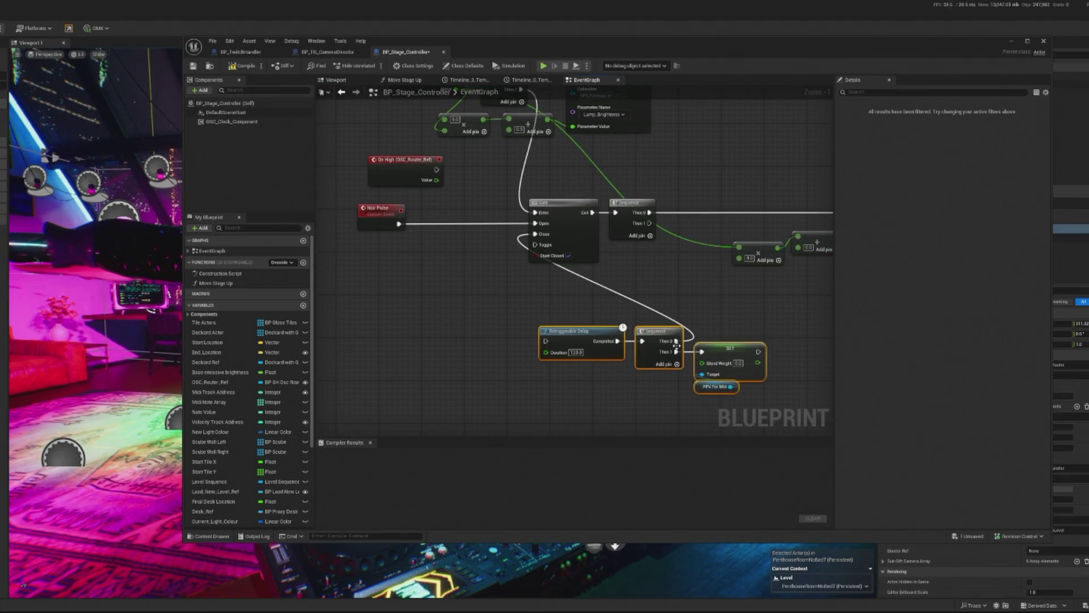
drag(752, 317, 687, 318)
right_click(683, 319)
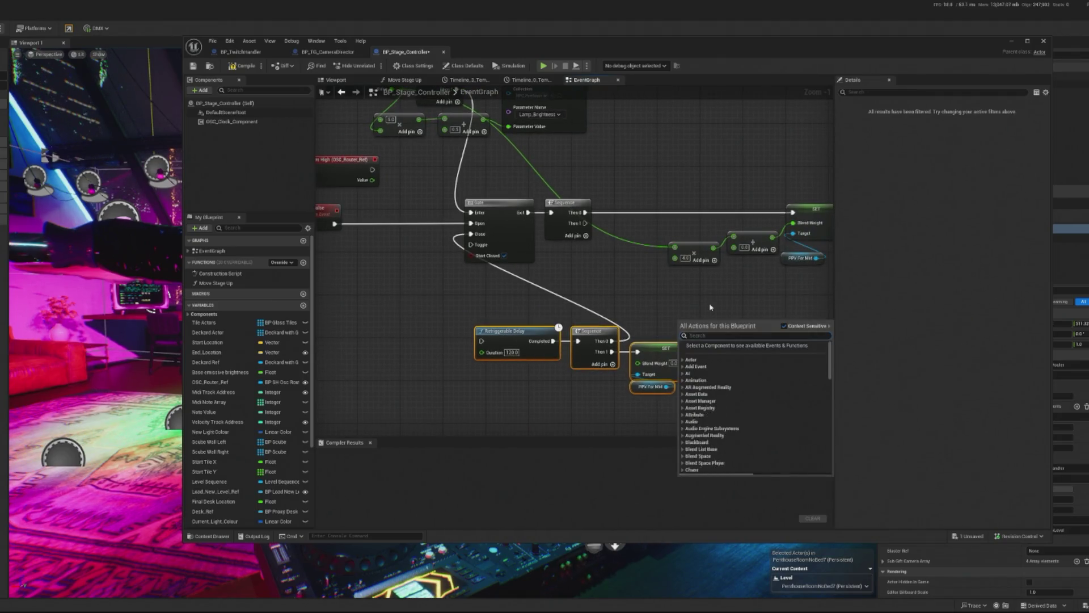
Step: Add a custom event named Reset Noir Pulse Gate beside the Gate
text(custom)
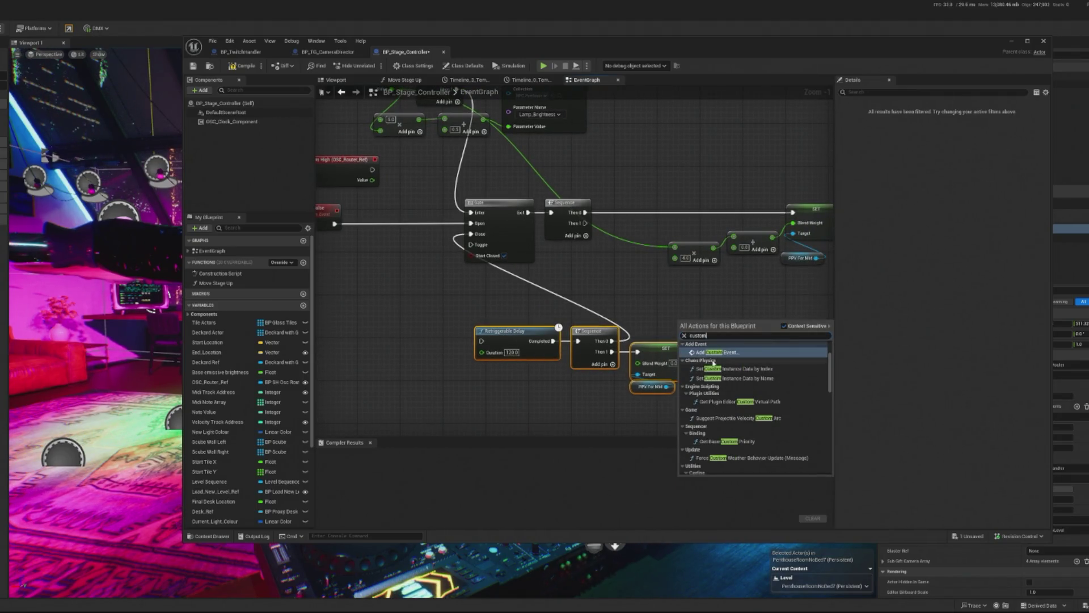
click(721, 352)
text(E)
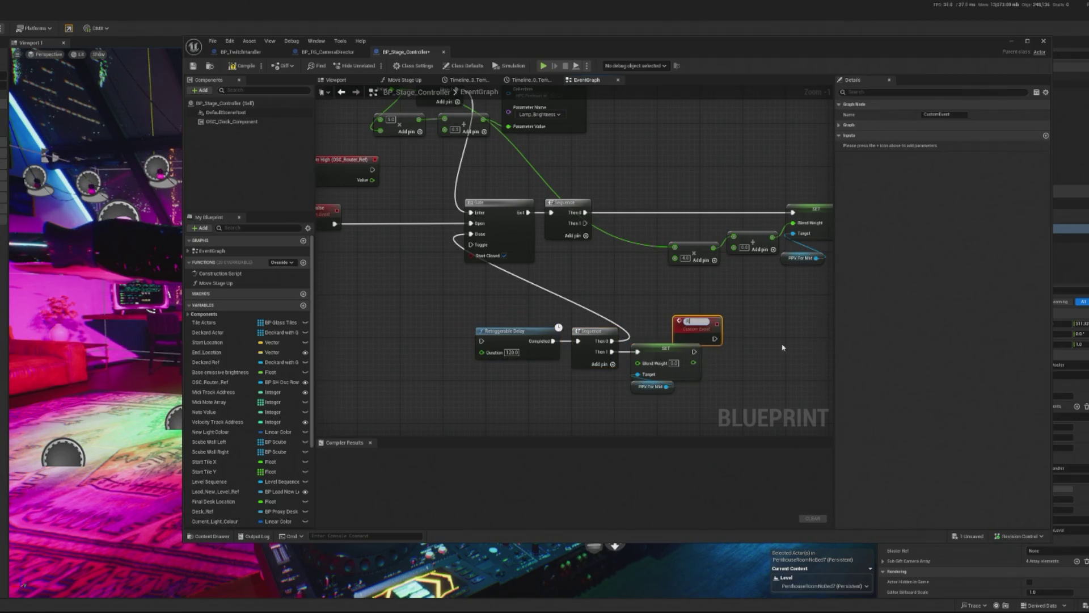
text(set Next Pulse Gate)
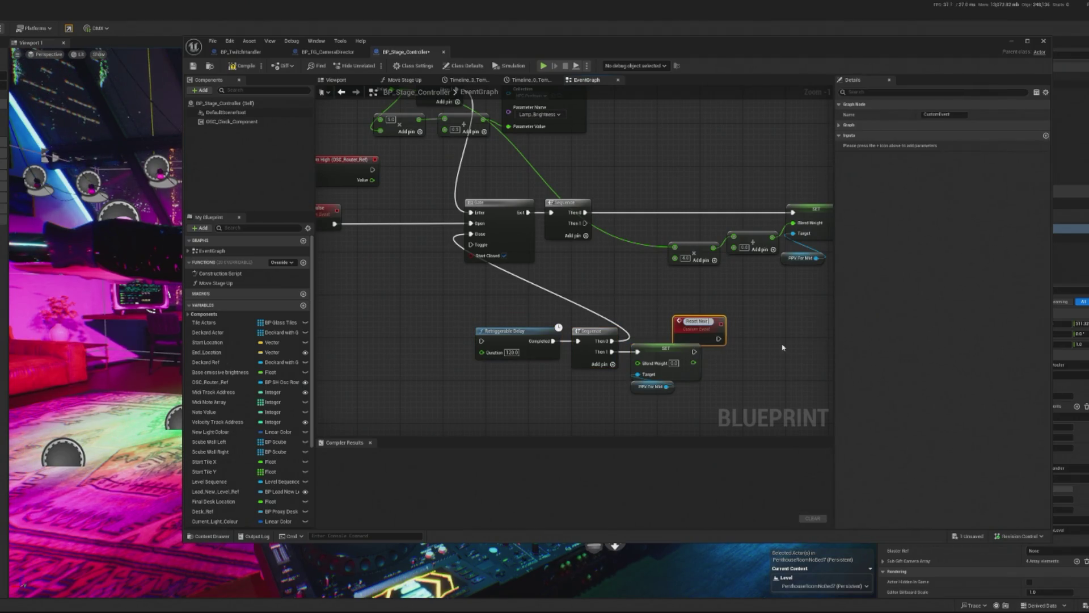
key(Return)
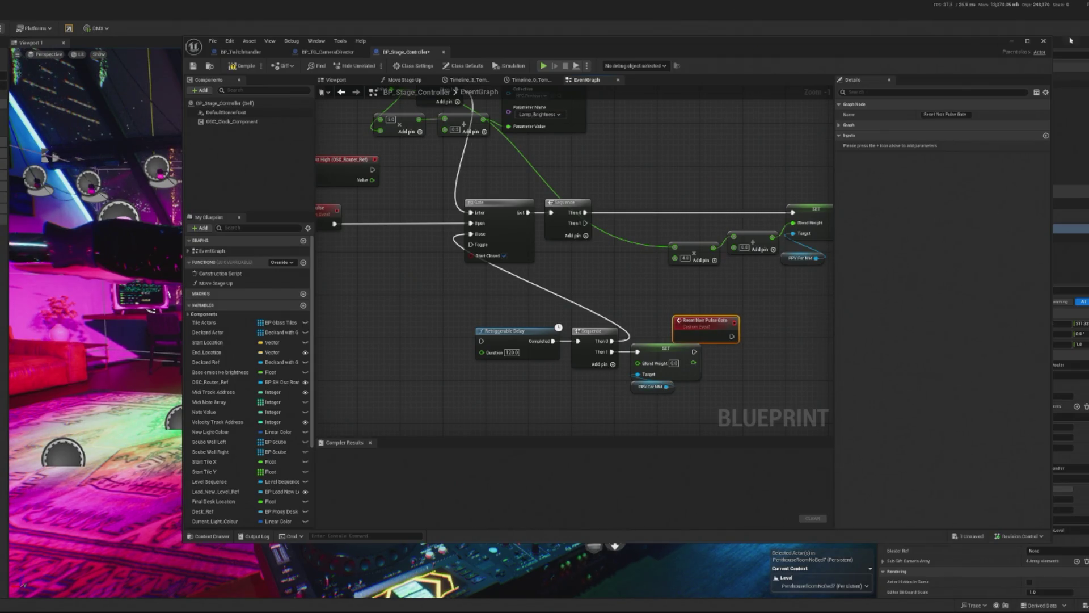
scroll(583, 262, up, 1)
mouse_move(732, 350)
mouse_down()
mouse_move(393, 305)
mouse_move(363, 280)
mouse_move(464, 227)
mouse_move(437, 300)
mouse_move(421, 287)
mouse_up()
Step: Attach a Sequence node to the reset event and begin a Do Once search from Then 1
text(s)
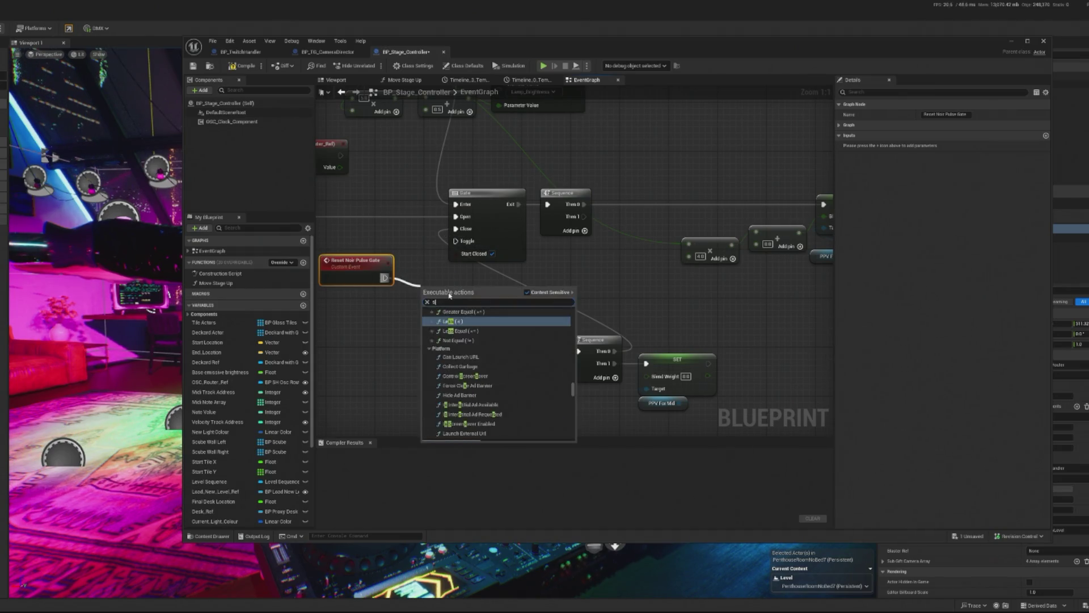
text(eq)
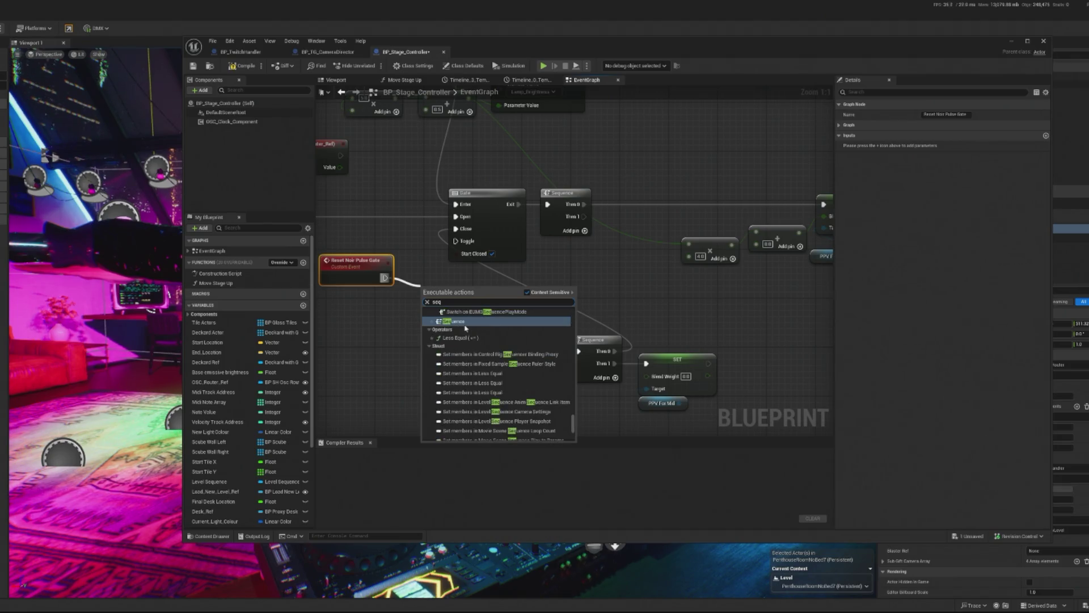
click(466, 321)
drag(432, 278, 382, 279)
mouse_move(514, 312)
mouse_down()
mouse_move(474, 284)
mouse_move(457, 296)
mouse_move(530, 248)
mouse_up()
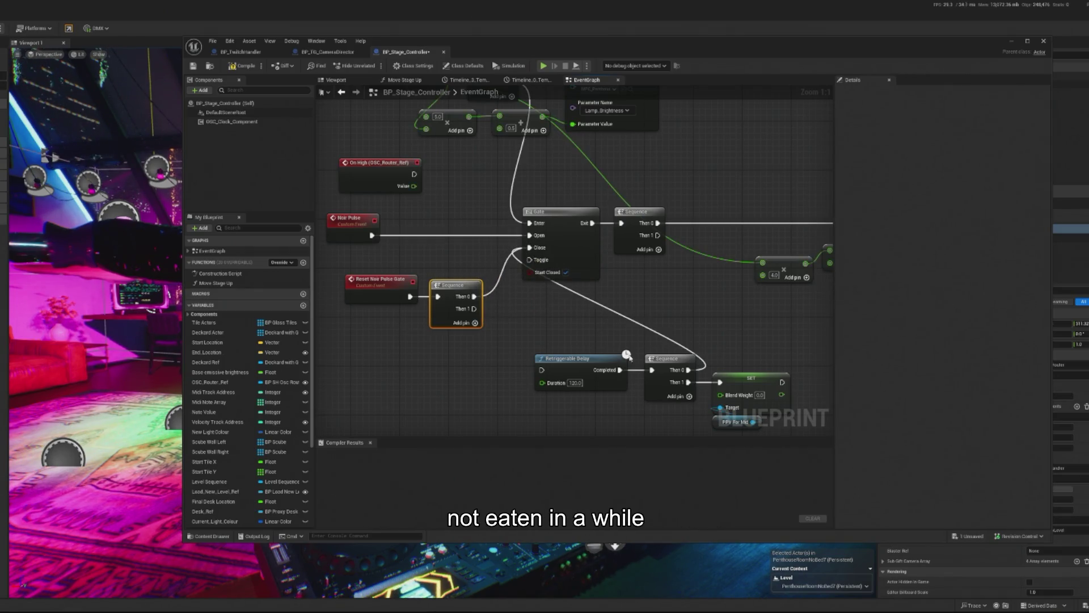
drag(626, 355, 549, 322)
mouse_move(581, 202)
mouse_down()
mouse_move(501, 334)
mouse_move(409, 312)
mouse_up()
text(do once)
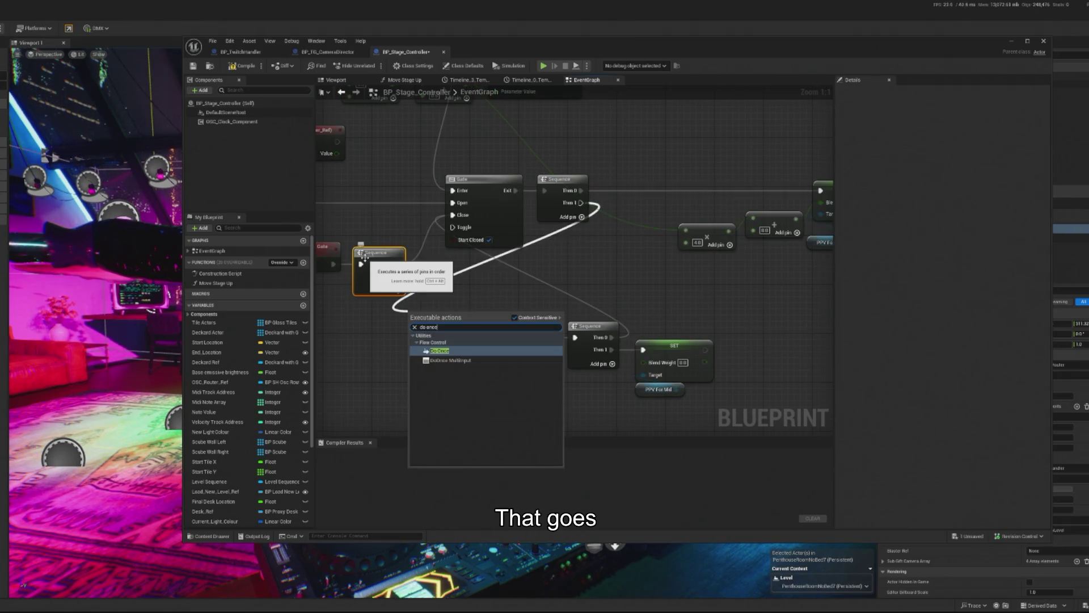
key(Escape)
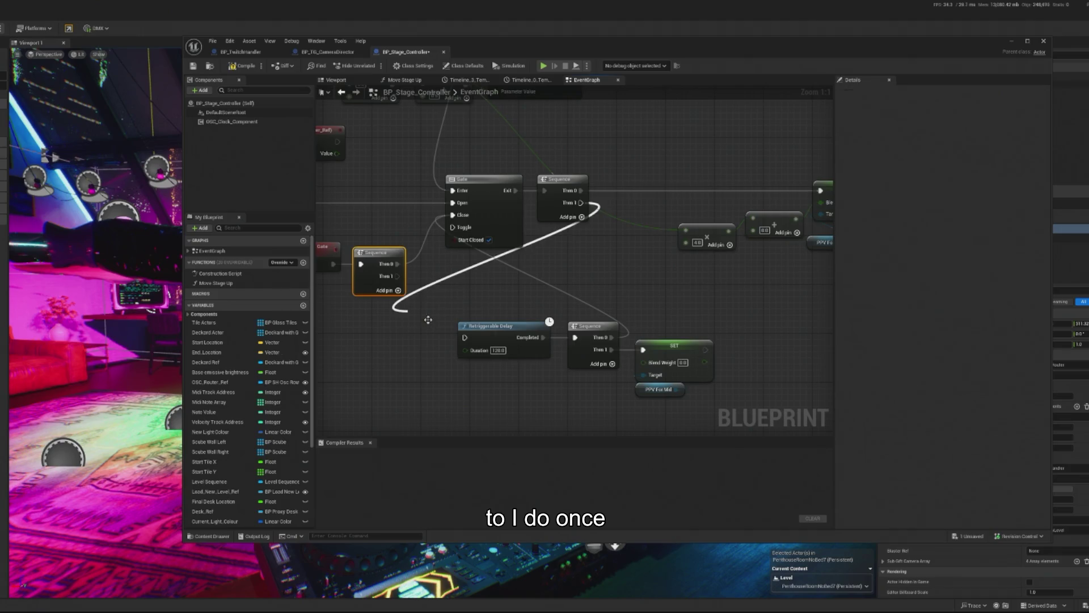
Step: Feed a Do Once into the Retriggerable Delay, reset by Sequence Then 1, then play the level
drag(426, 337, 468, 339)
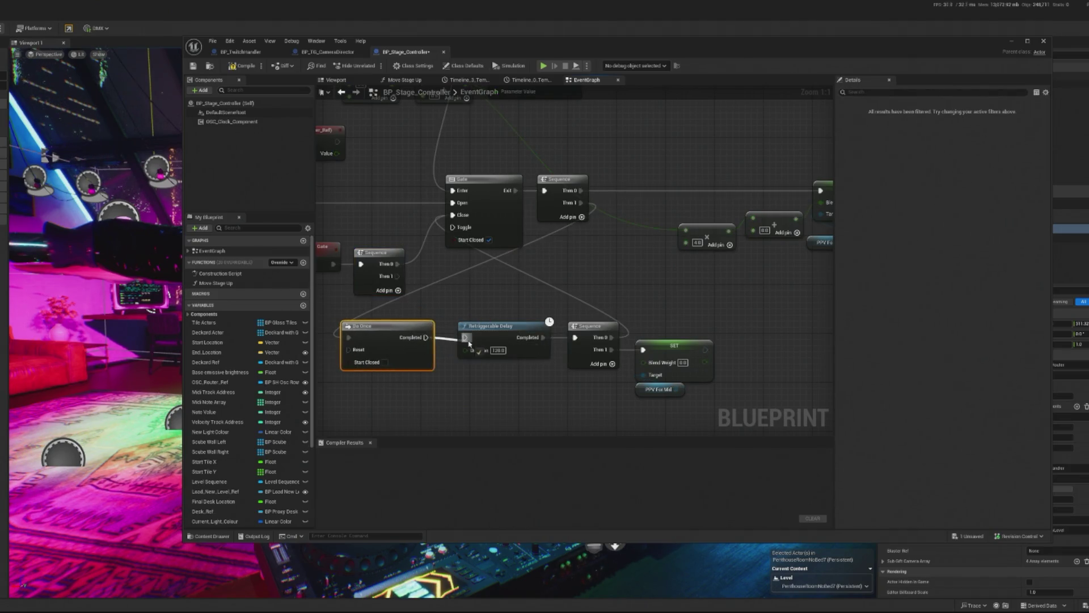
drag(397, 276, 349, 350)
drag(438, 271, 545, 281)
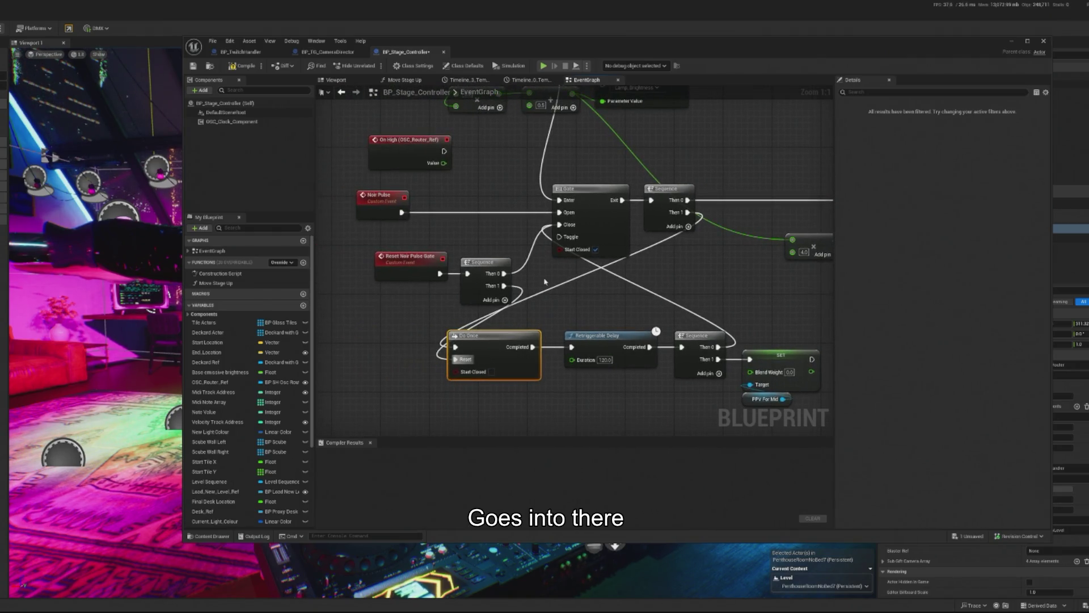
drag(403, 214, 456, 236)
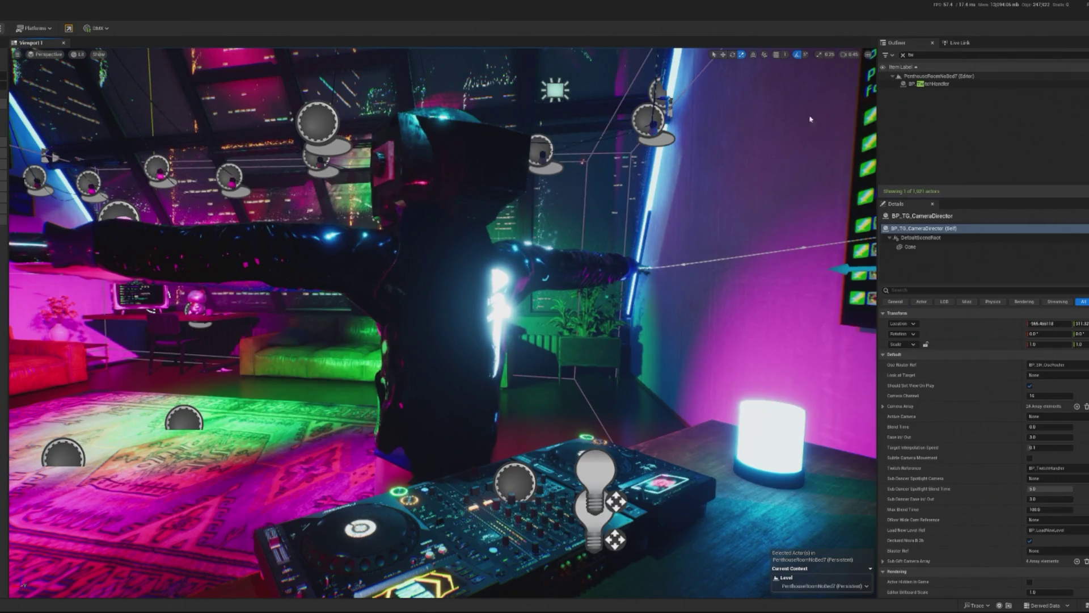
key(alt+p)
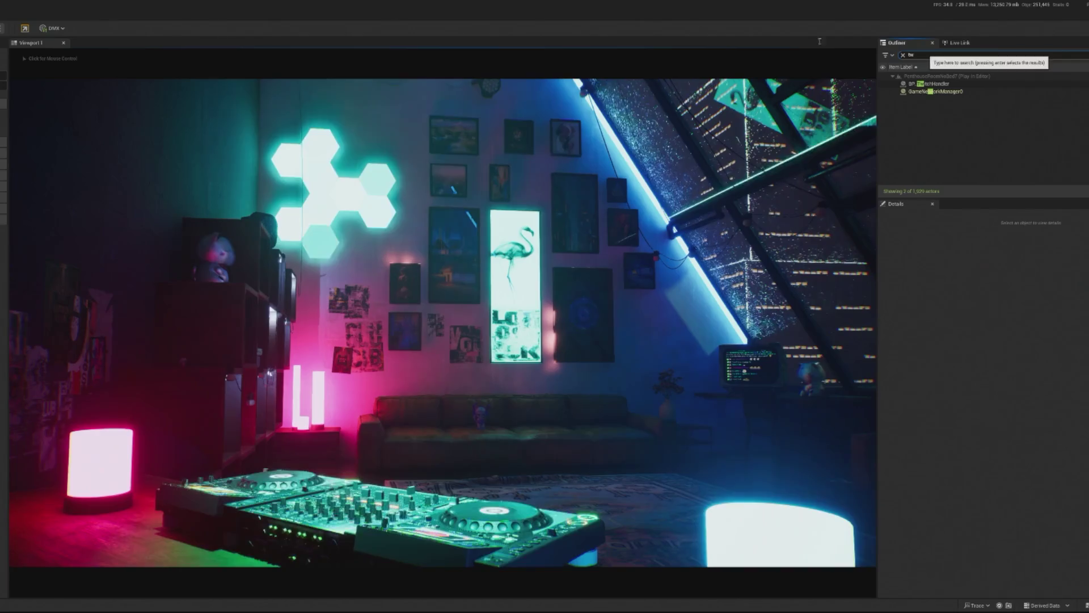
Step: Stop the play session and return to the BP_Stage_Controller graph
key(Escape)
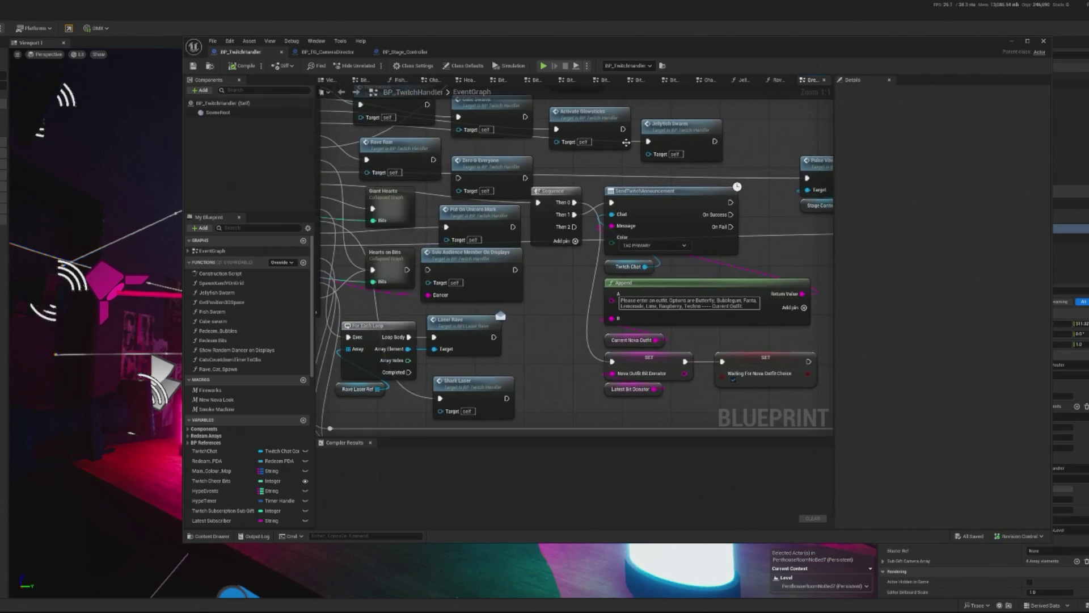
click(329, 52)
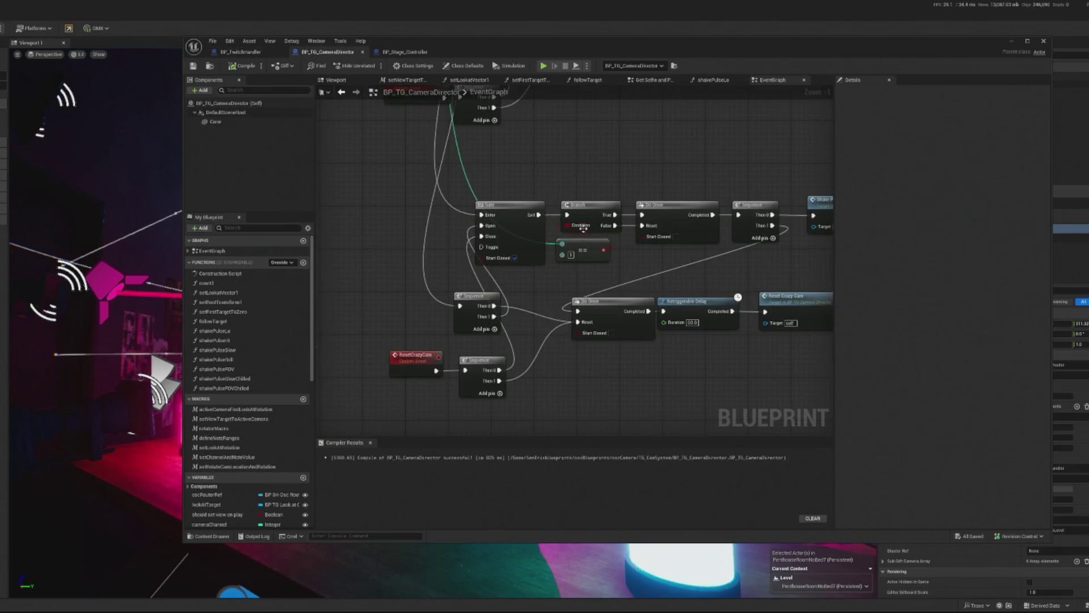
click(391, 52)
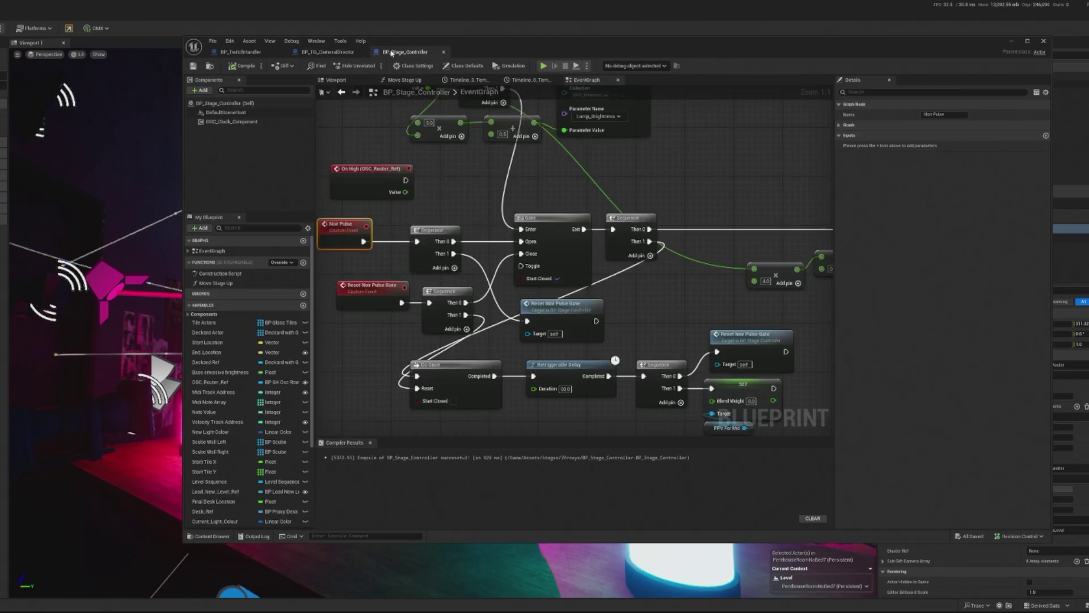
drag(553, 192, 587, 266)
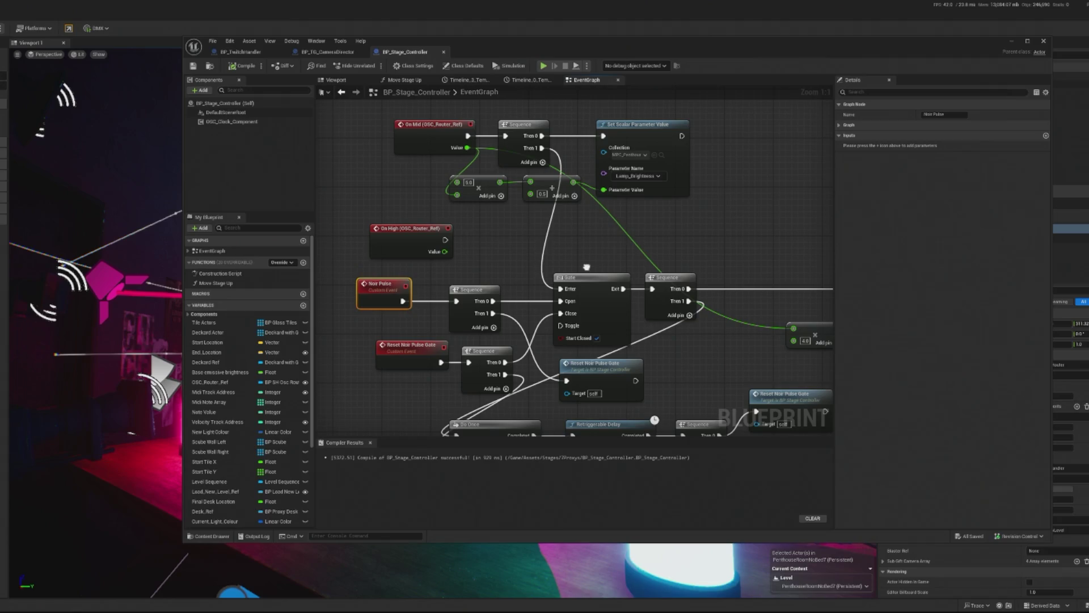
mouse_move(648, 314)
mouse_down()
mouse_move(586, 299)
mouse_move(629, 318)
mouse_move(615, 284)
mouse_move(602, 285)
mouse_up()
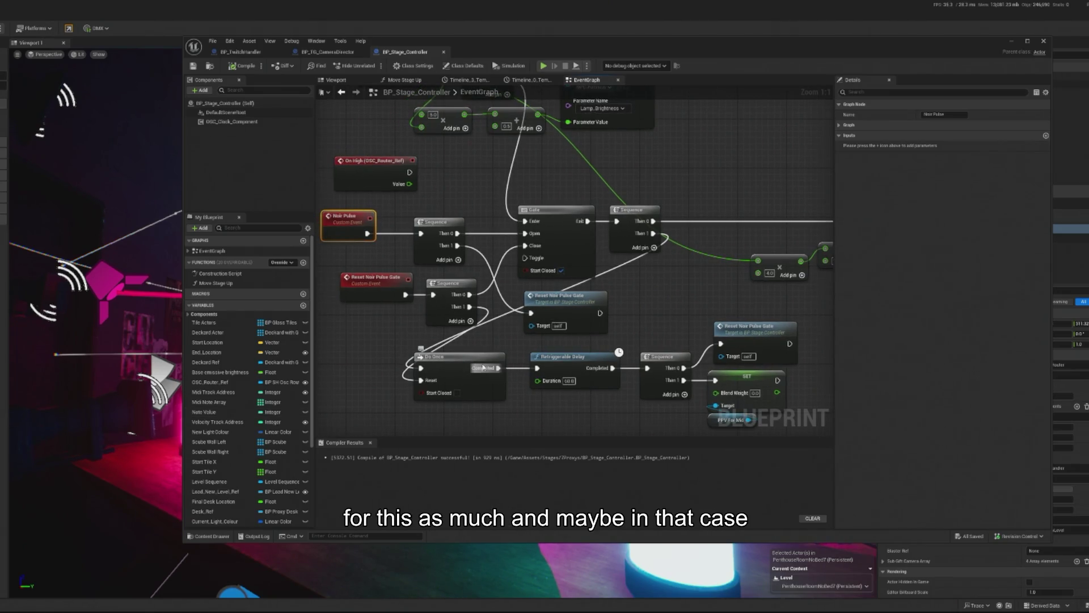
Step: Undo the Reset Noir Pulse Gate event, its Sequence, the Do Once and their wiring
key(ctrl+z)
key(ctrl+z)
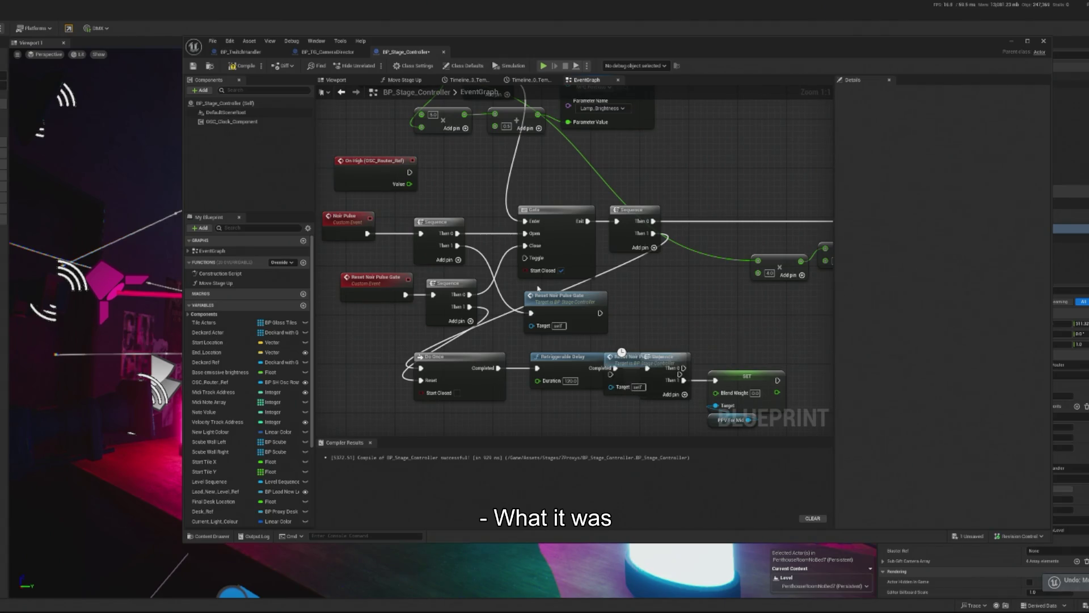
key(ctrl+z)
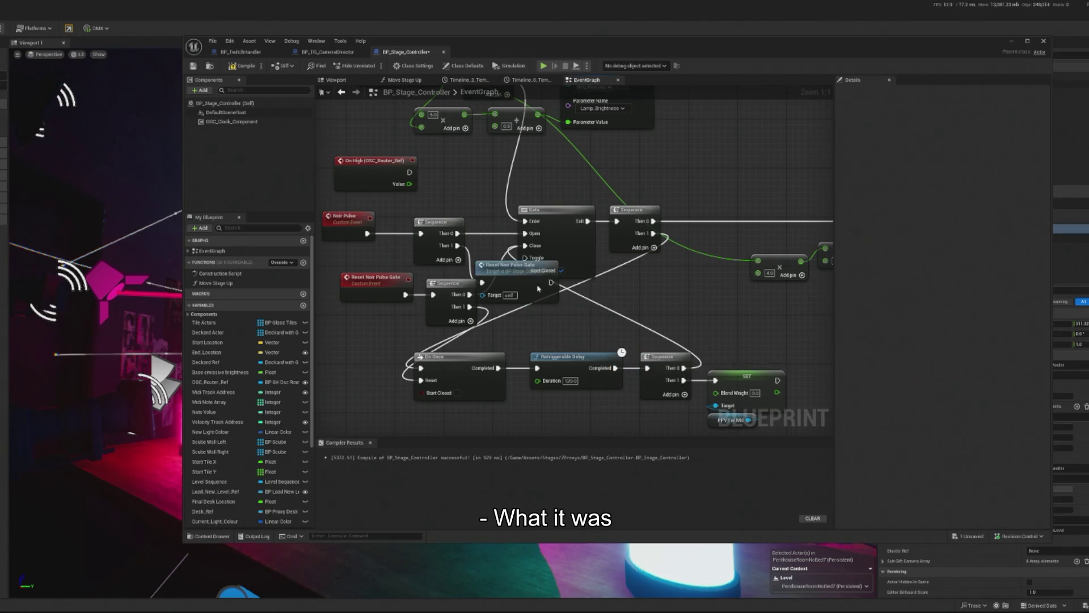
key(ctrl+z)
key(ctrl+z)
key(ctrl+z)
key(ctrl+z)
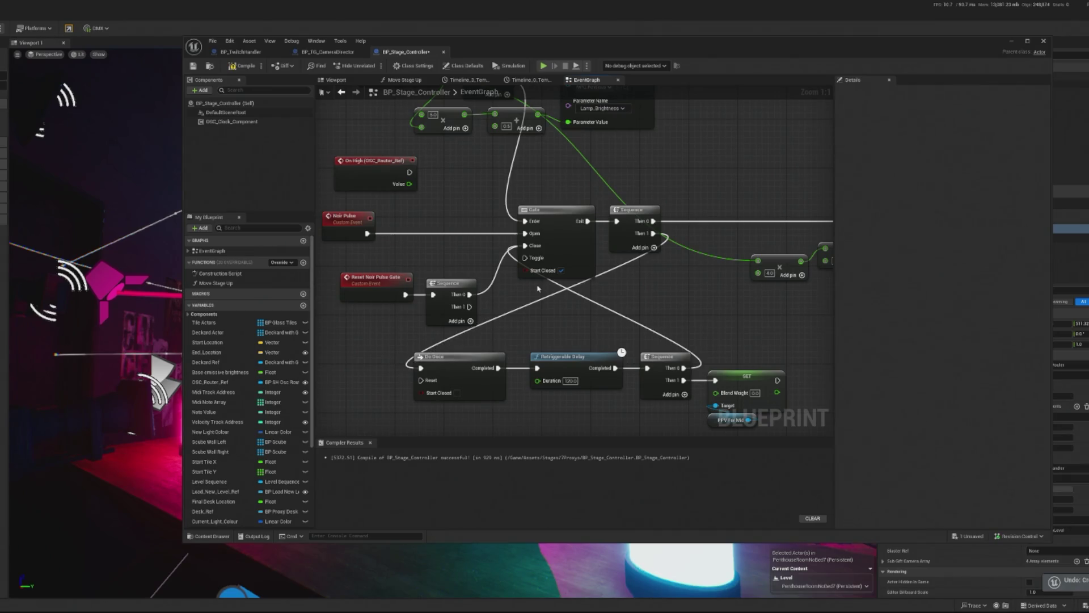
key(ctrl+z)
key(ctrl+z)
key(ctrl+z)
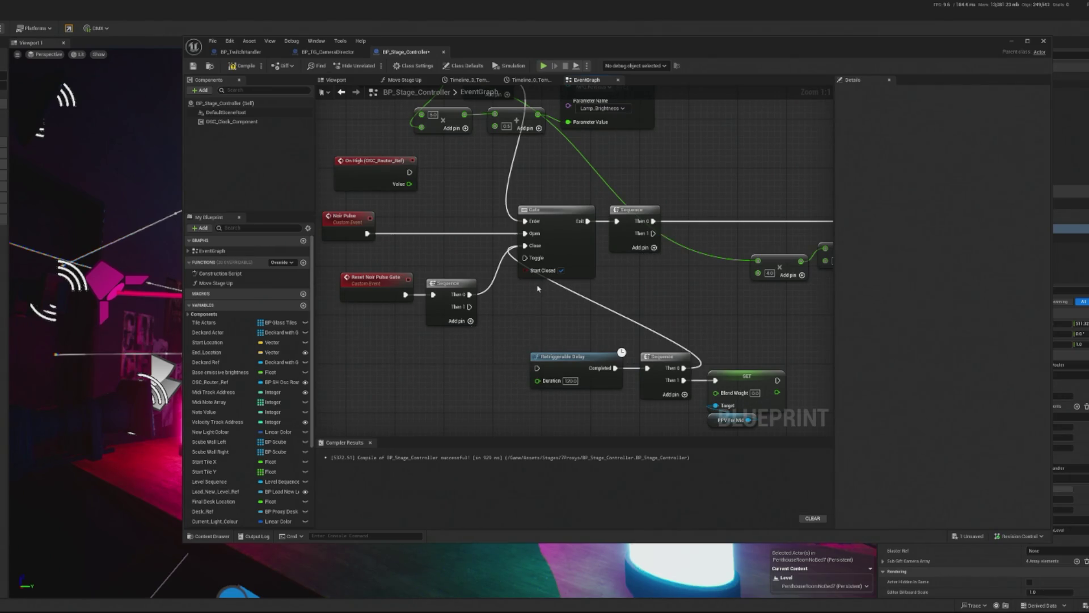
key(ctrl+z)
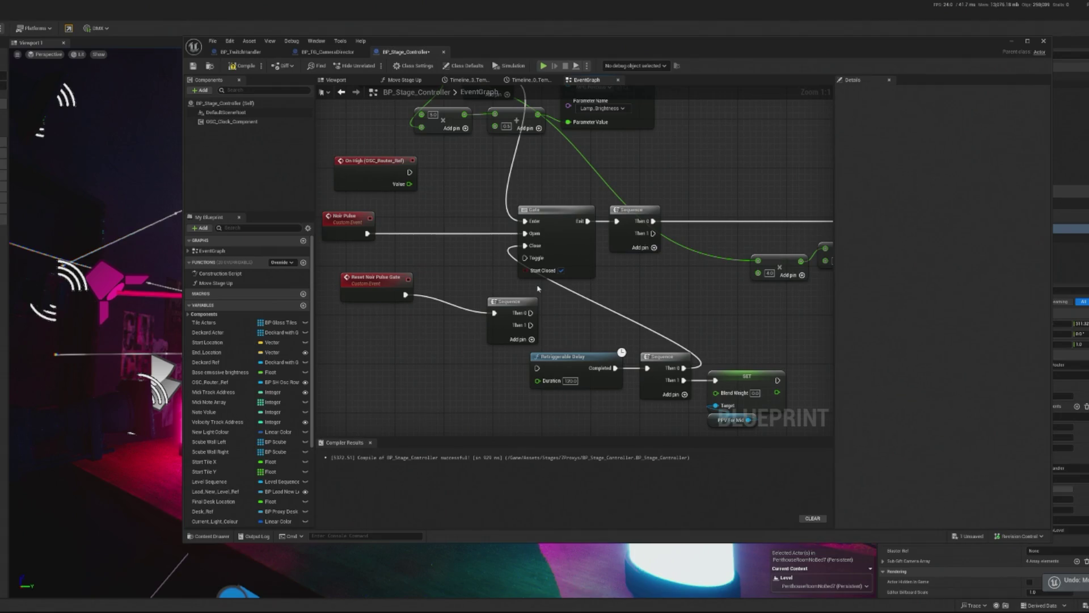
key(ctrl+z)
key(ctrl+z)
key(ctrl+z)
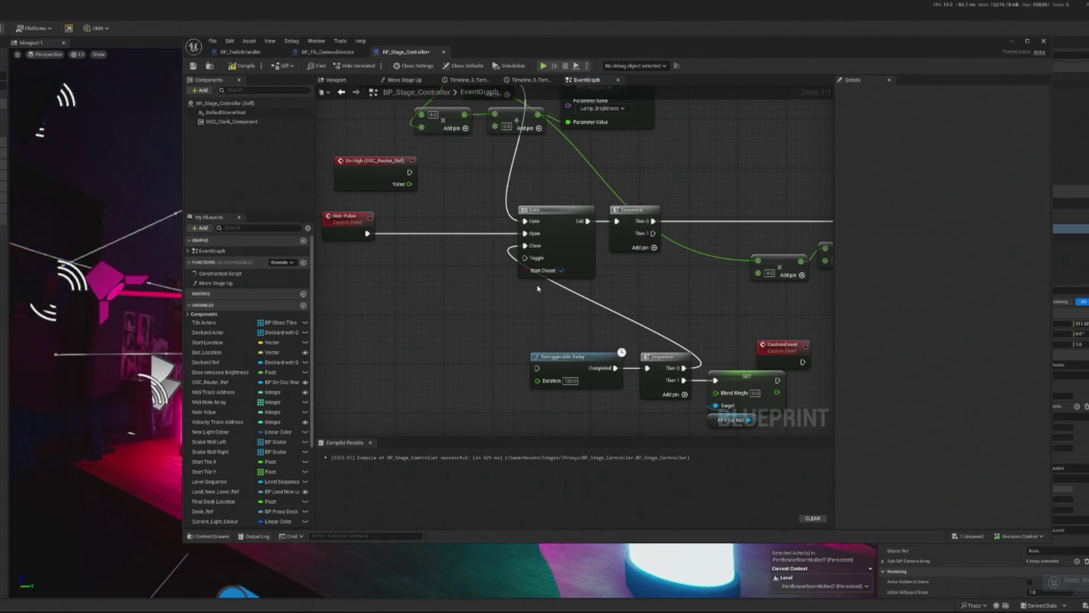
key(ctrl+z)
Step: Undo the node rearrangement and Gate Exit Sequence, leave the delay at 90.0, and recompile
key(ctrl+z)
key(ctrl+z)
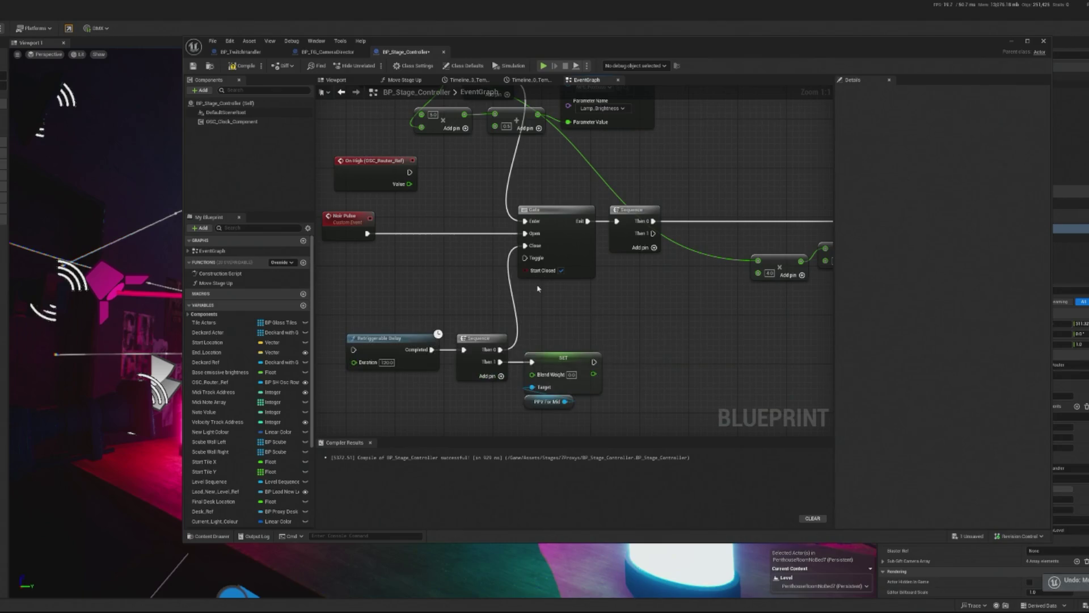
key(ctrl+z)
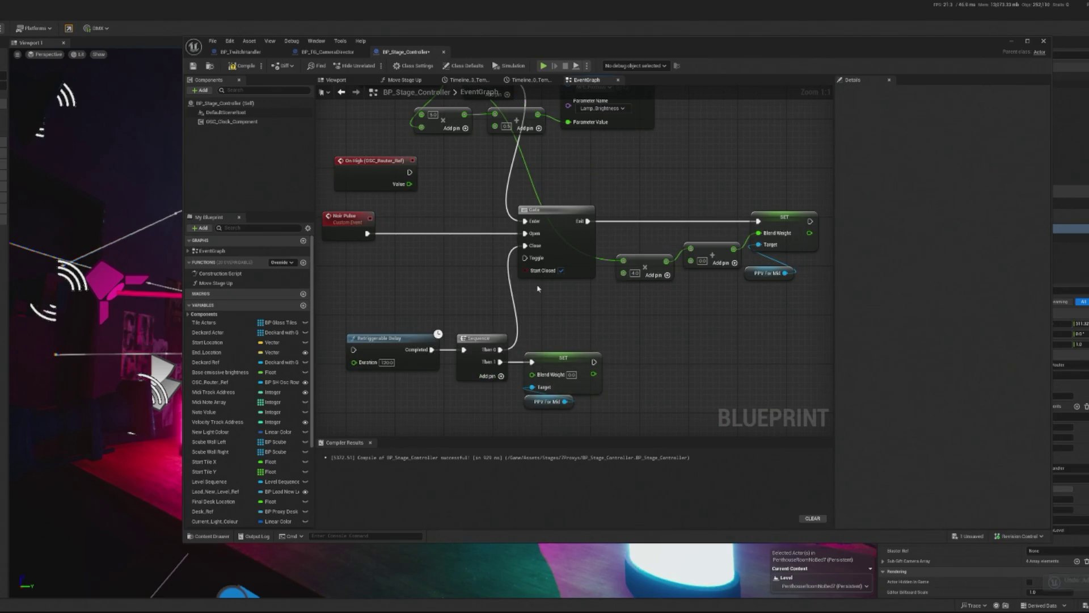
key(ctrl+z)
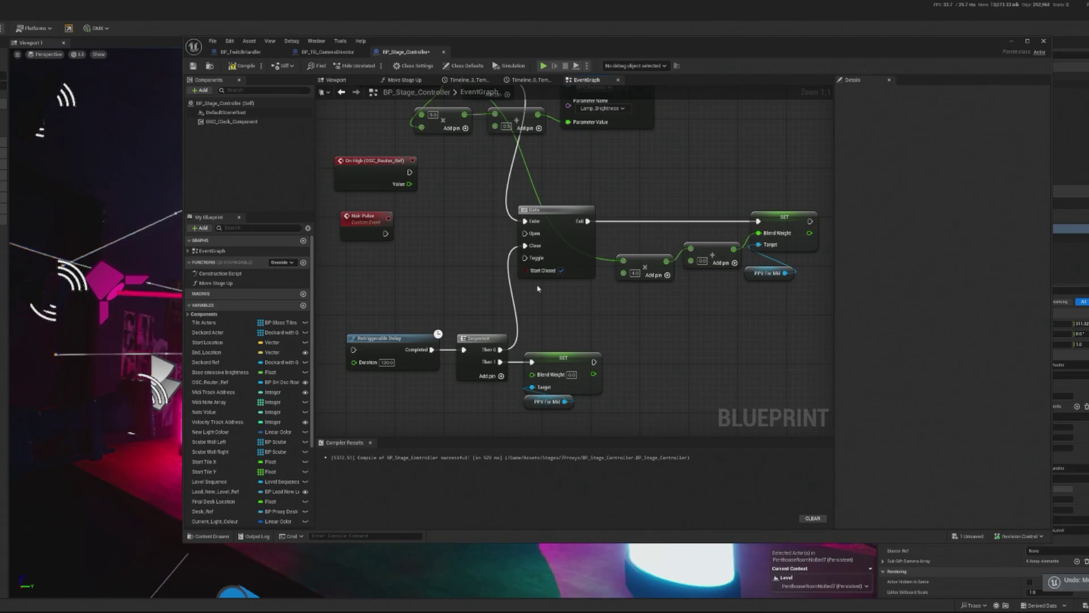
key(ctrl+z)
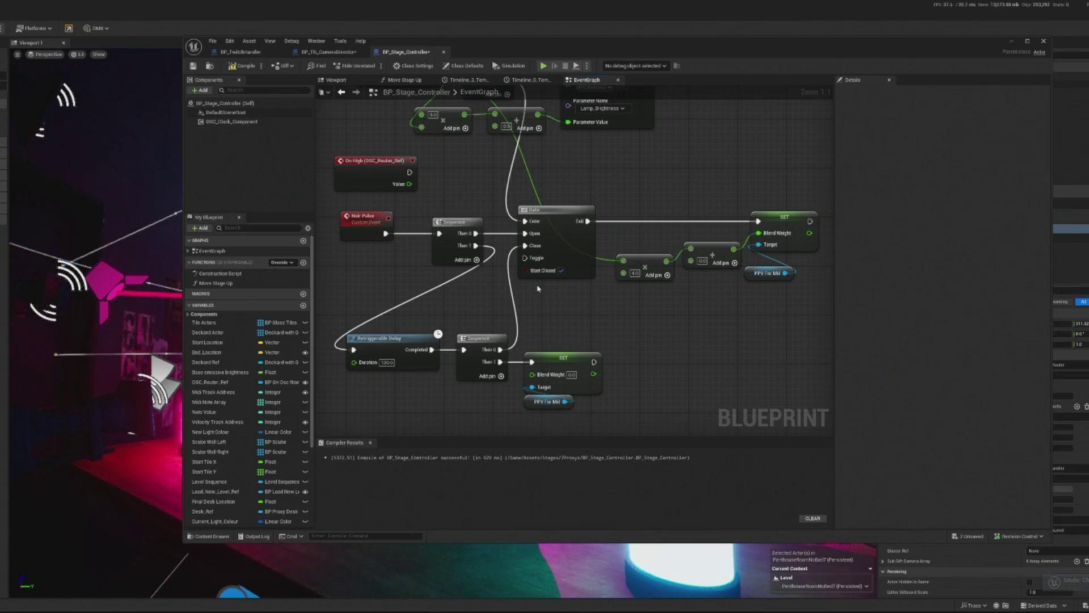
key(ctrl+y)
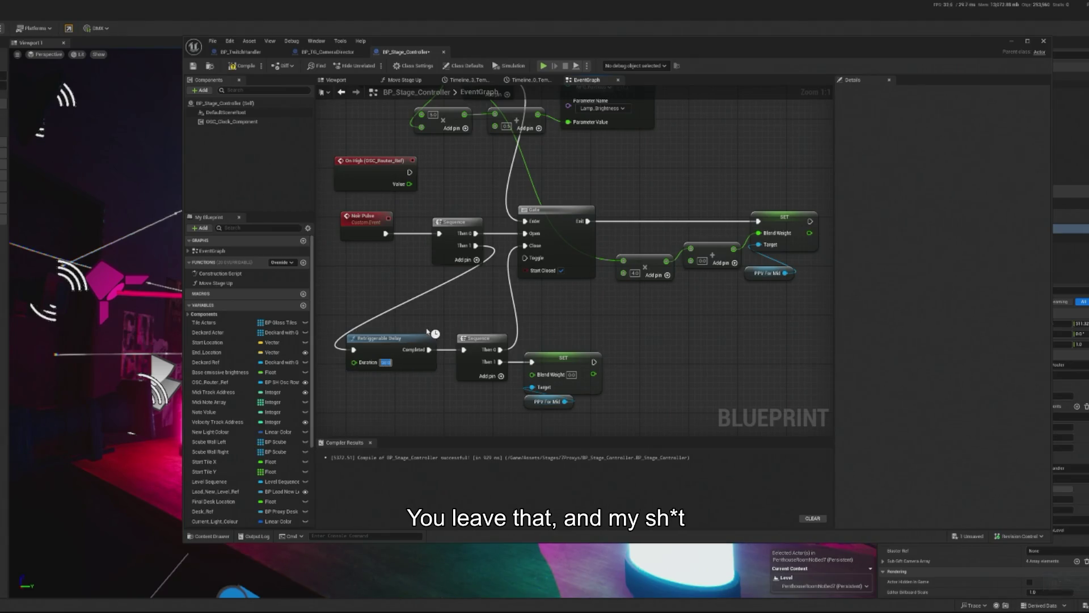
key(ctrl+z)
click(241, 66)
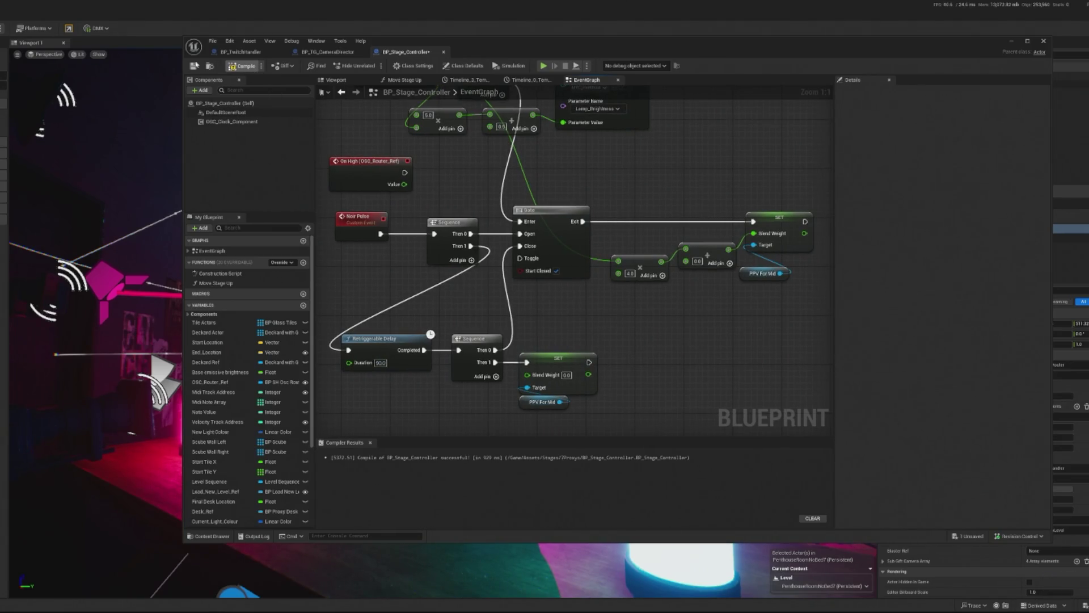
Step: Save BP_Stage_Controller, minimize the Blueprint editor, and bring up the Notepad to-do list
click(193, 66)
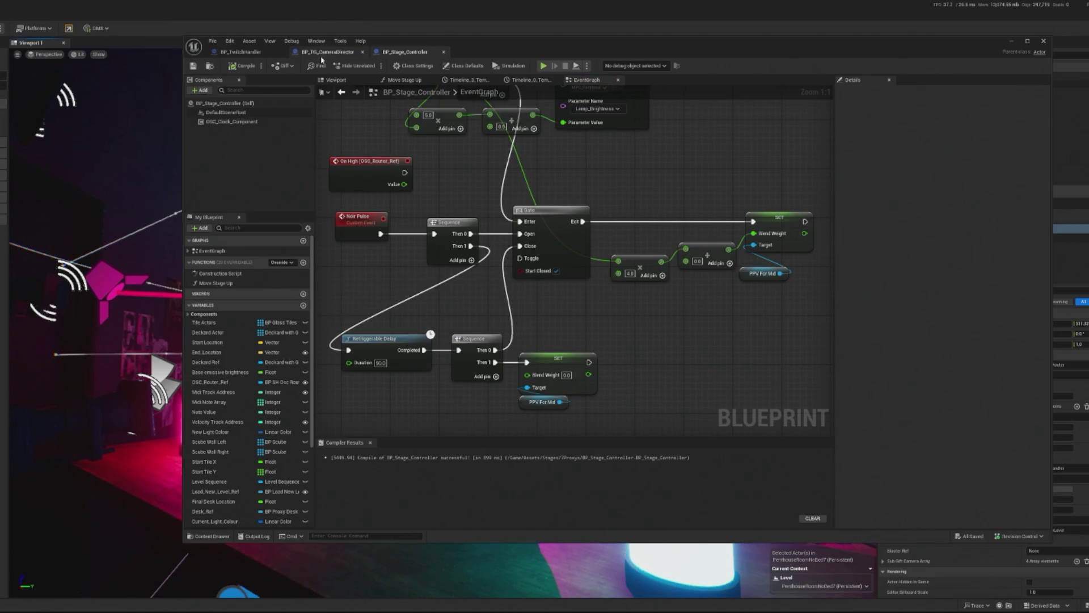
click(328, 51)
click(244, 52)
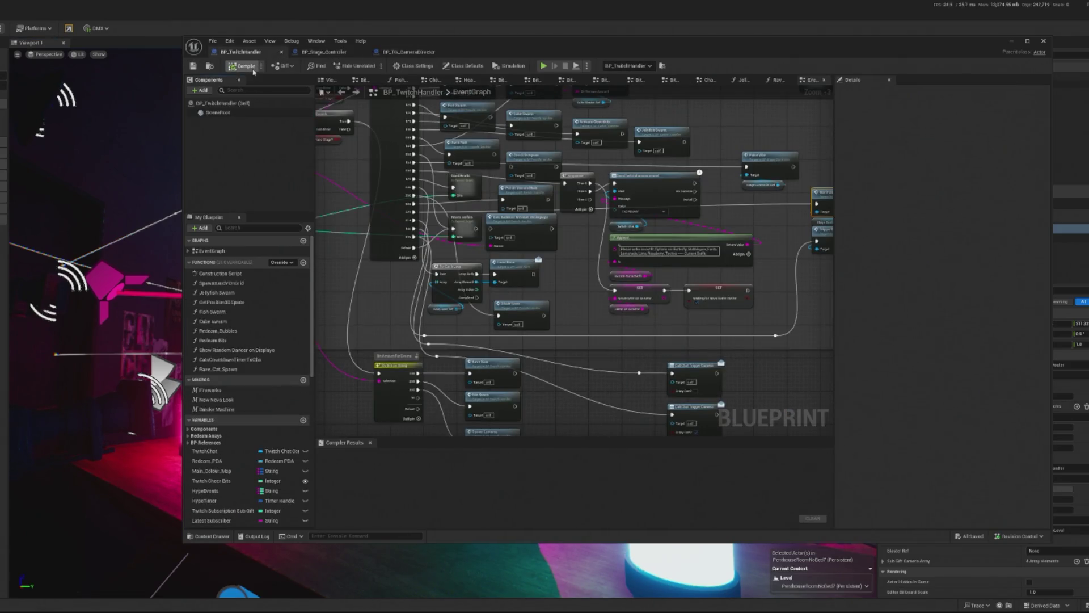
click(1011, 41)
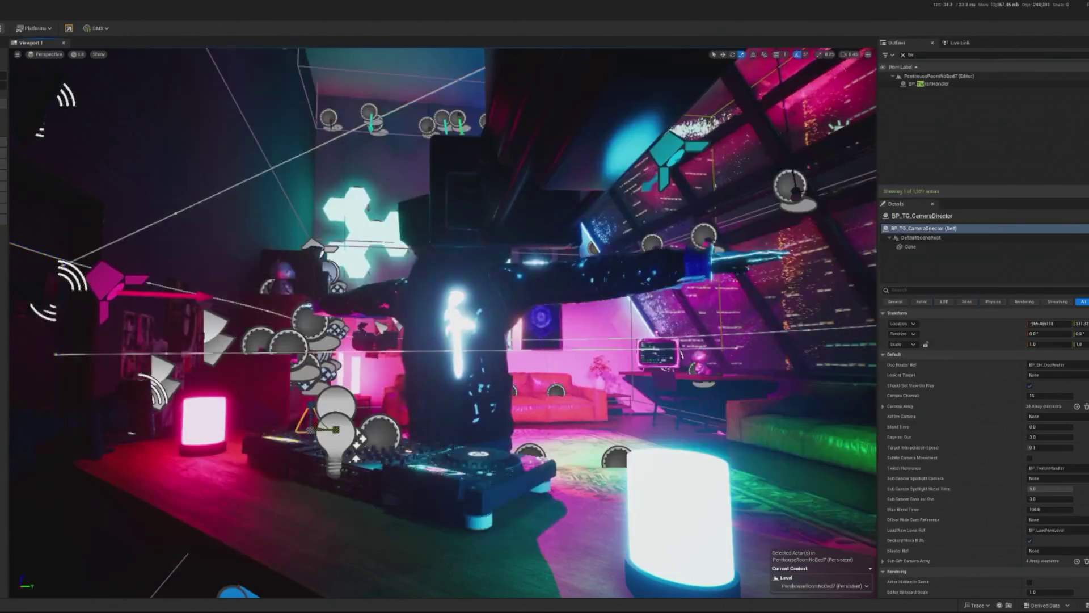
key(alt+Tab)
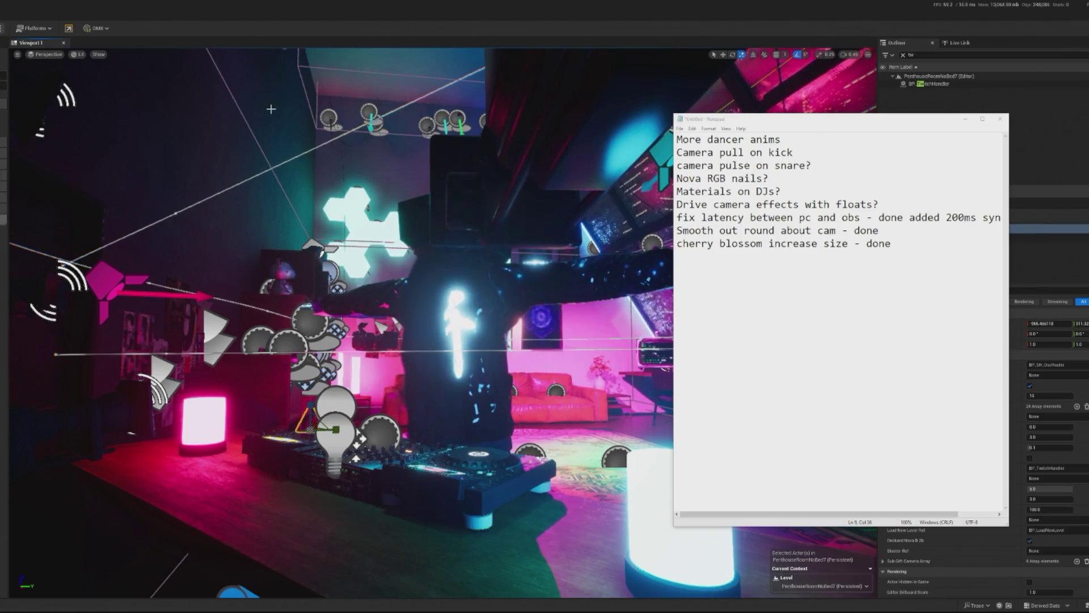
Step: Append " - done" to the "Camera pull on kick" line on line 2 of the Notepad to-do list
click(814, 164)
click(815, 153)
text(- done)
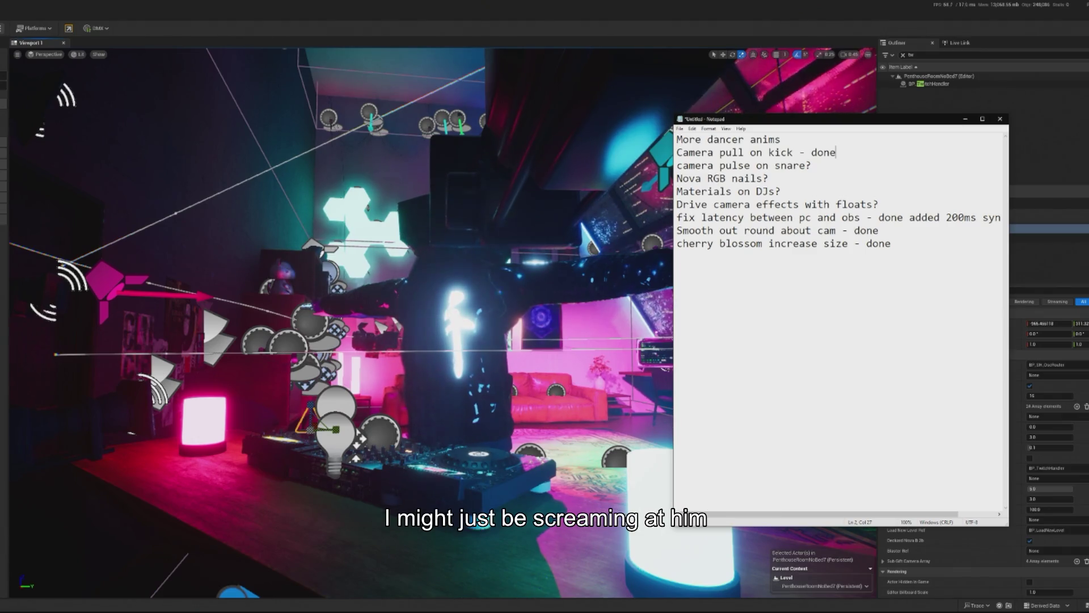
key(alt+Tab)
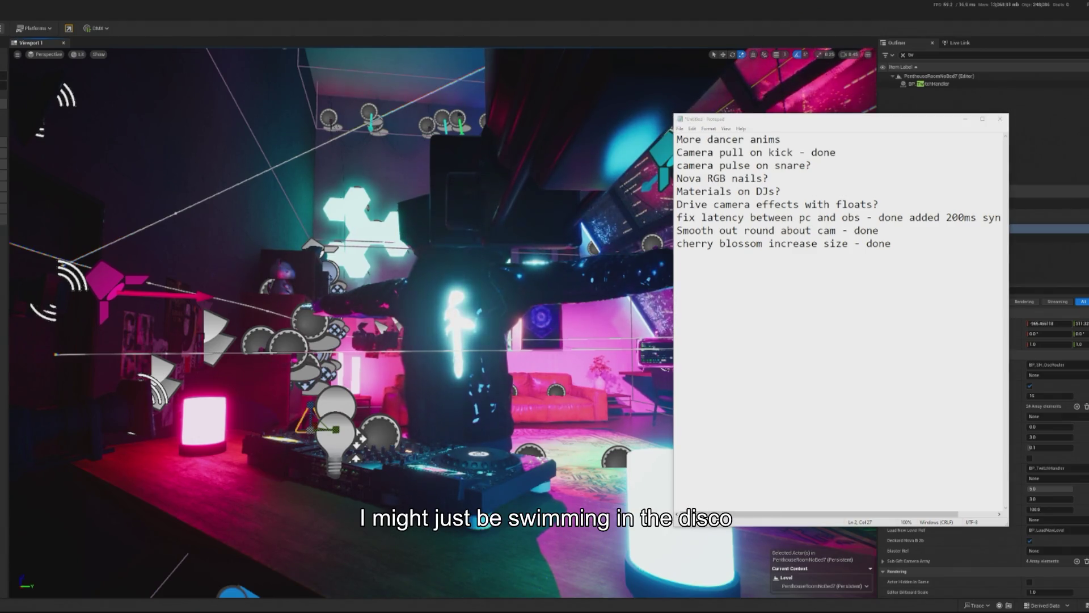